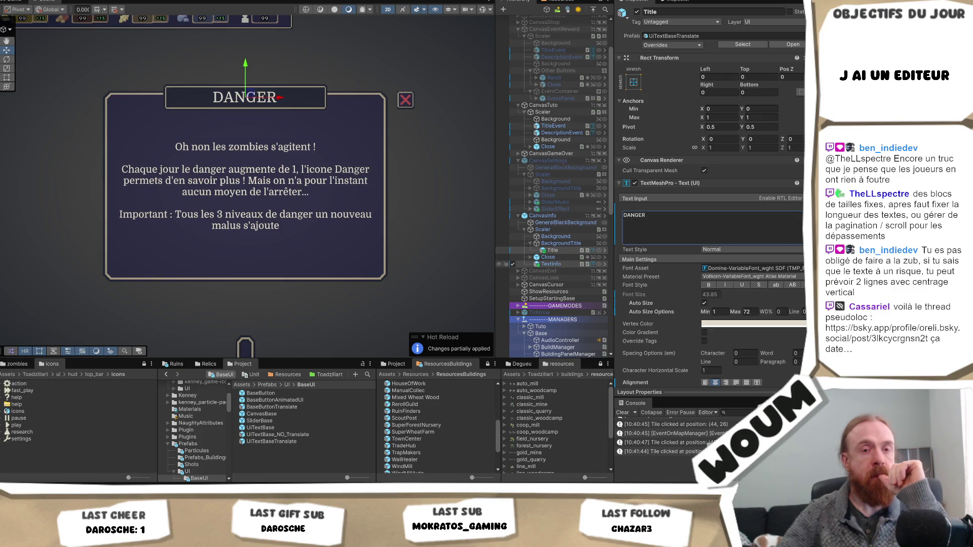
# Turn off Auto Size on the Title text and fix its font size at 43.
pyautogui.click(658, 223)
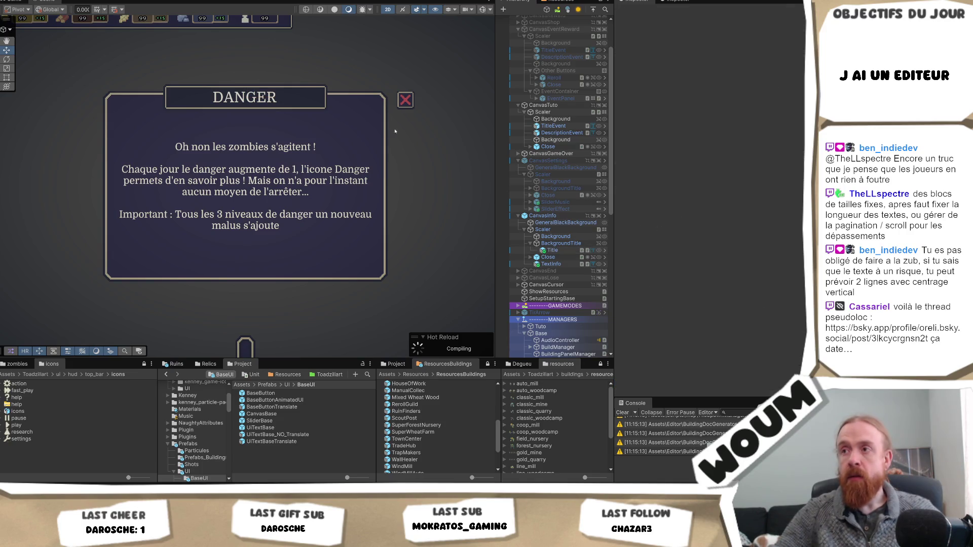
pyautogui.click(576, 250)
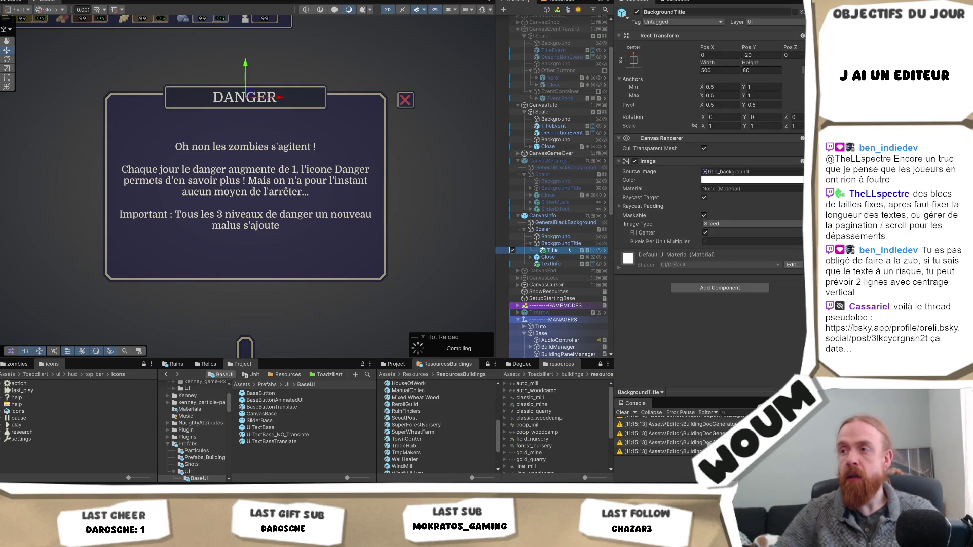
pyautogui.click(682, 225)
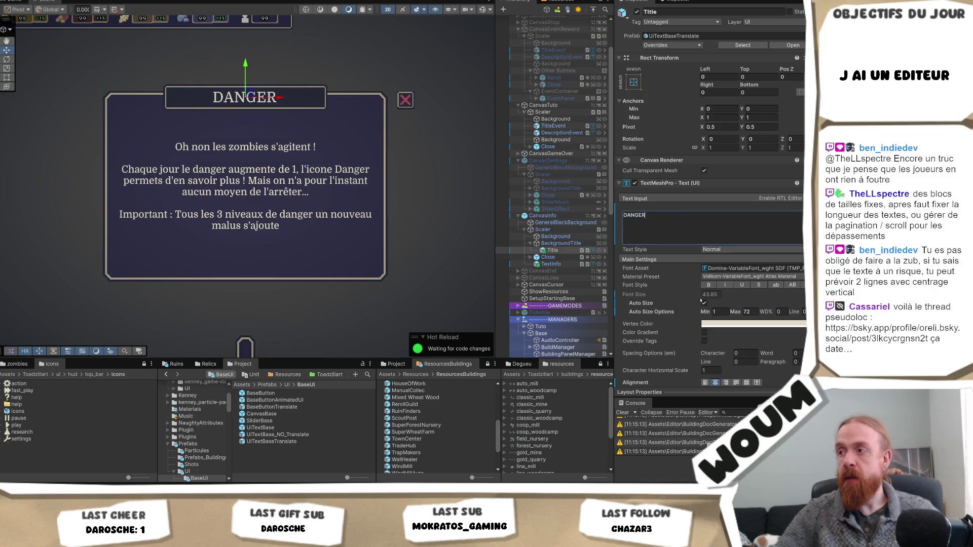
pyautogui.click(704, 303)
pyautogui.click(705, 303)
pyautogui.click(710, 295)
pyautogui.write('43')
# Test a long title string for overflow, then undo it back to DANGER.
pyautogui.click(687, 220)
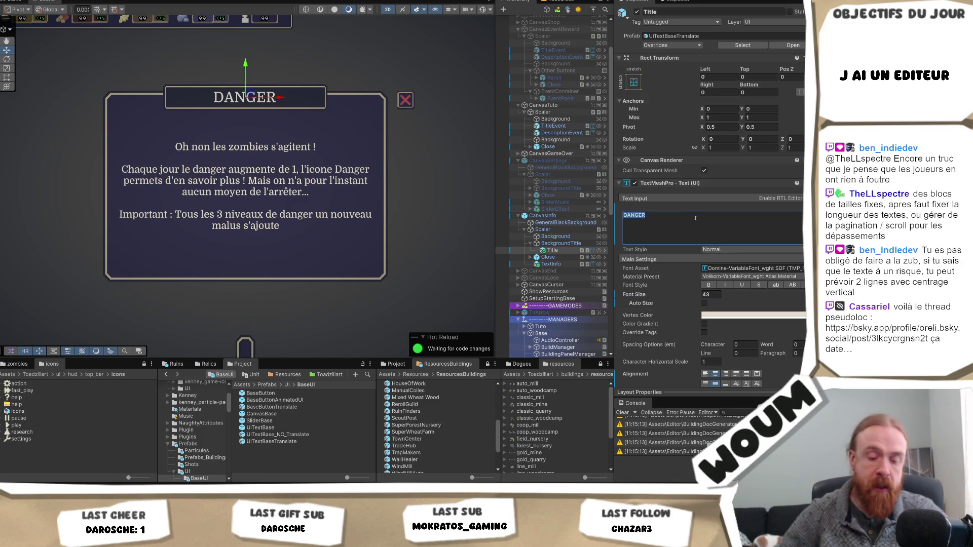
pyautogui.write('OUSLY')
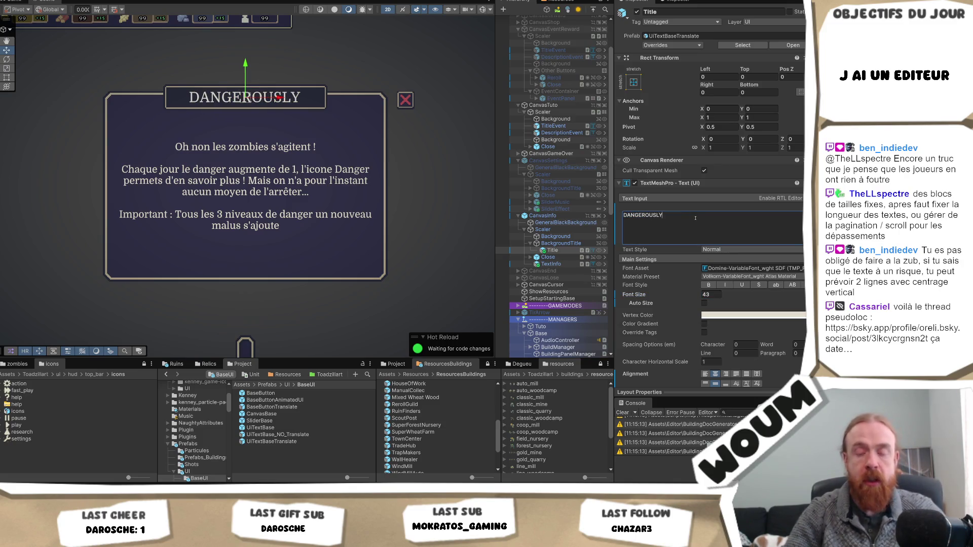
pyautogui.write('DAKJSDKJBQSDJNQSD')
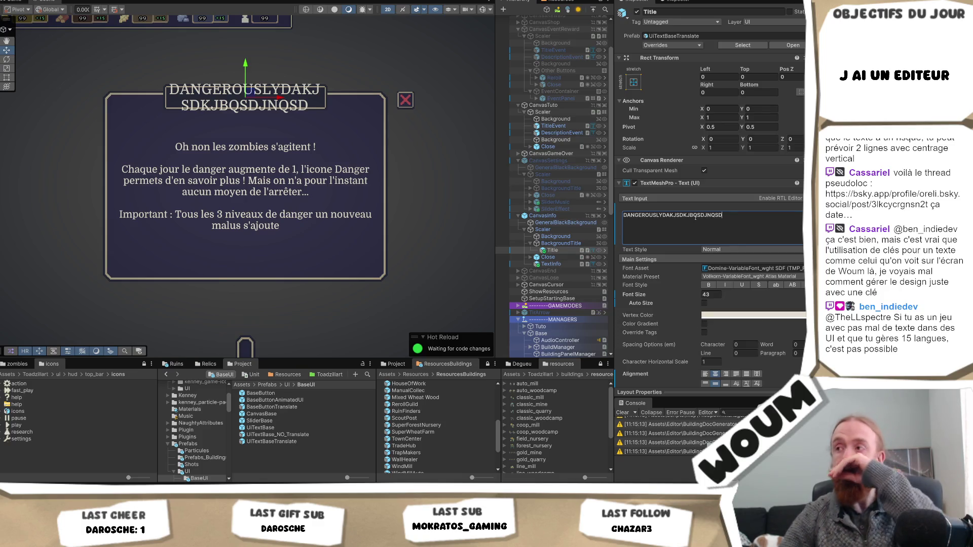
pyautogui.hotkey('ctrl', 'z')
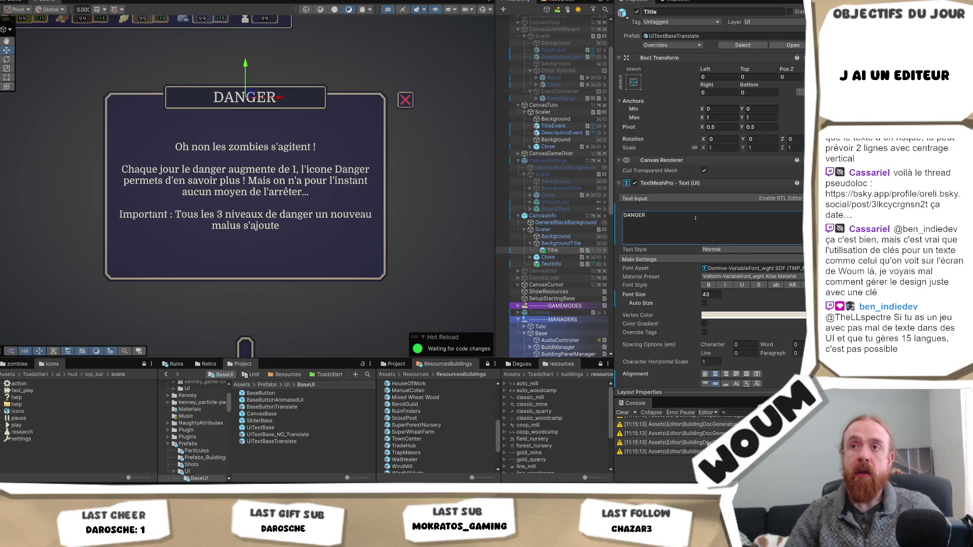
# Undo back to auto-sized Title and append a long test string, shrinking it to 21.9.
pyautogui.hotkey('ctrl', 'z')
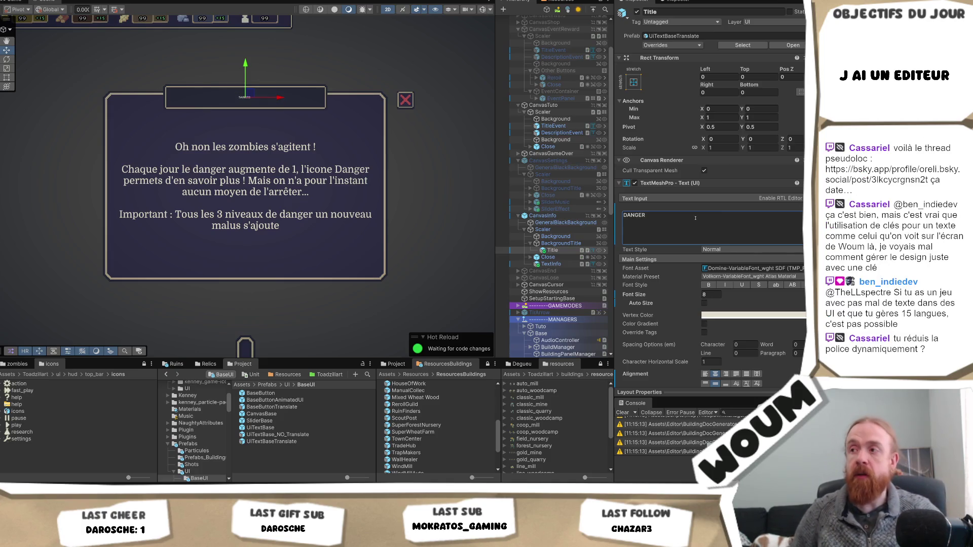
pyautogui.hotkey('ctrl', 'z')
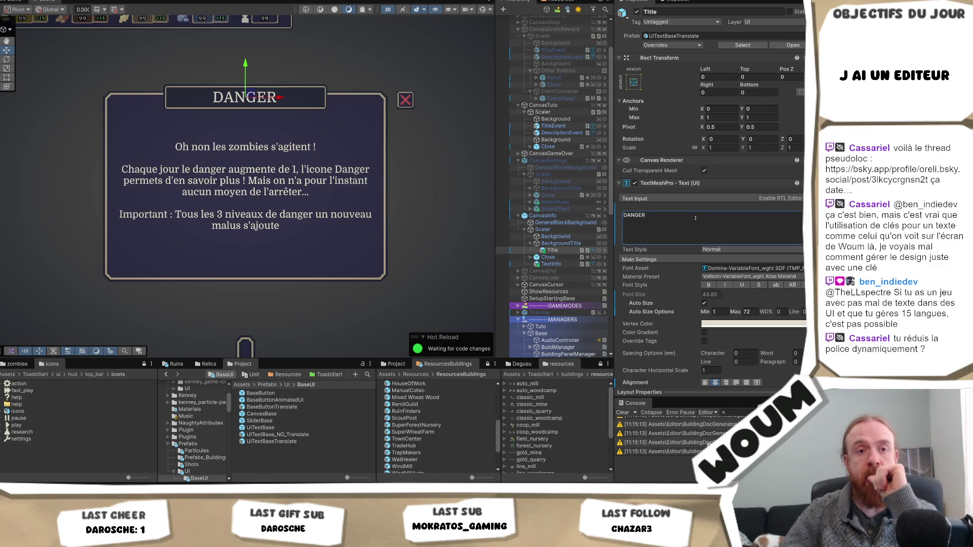
pyautogui.click(715, 229)
pyautogui.click(715, 229)
pyautogui.write('qsddq')
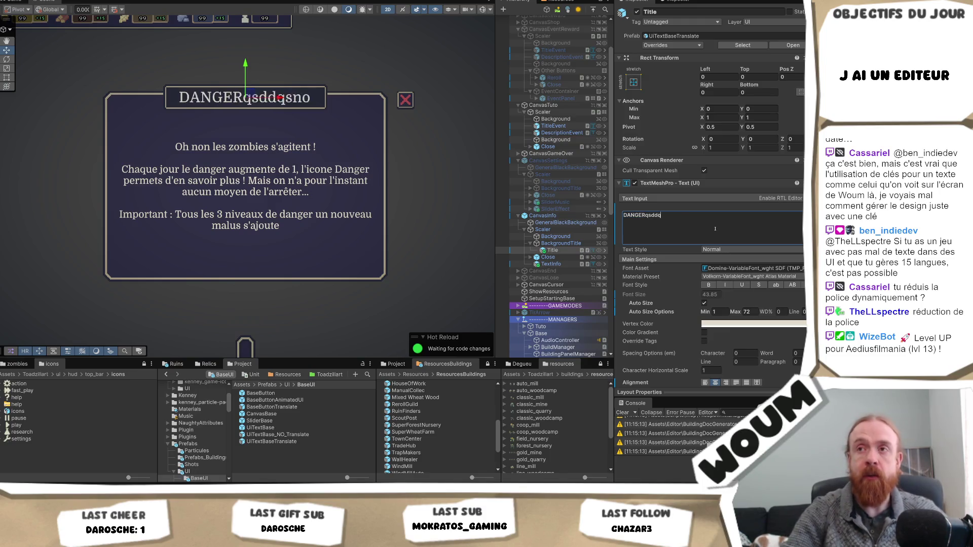
pyautogui.write('snoqsdkbdb dsq jb qdsbqsd hbqs djhb')
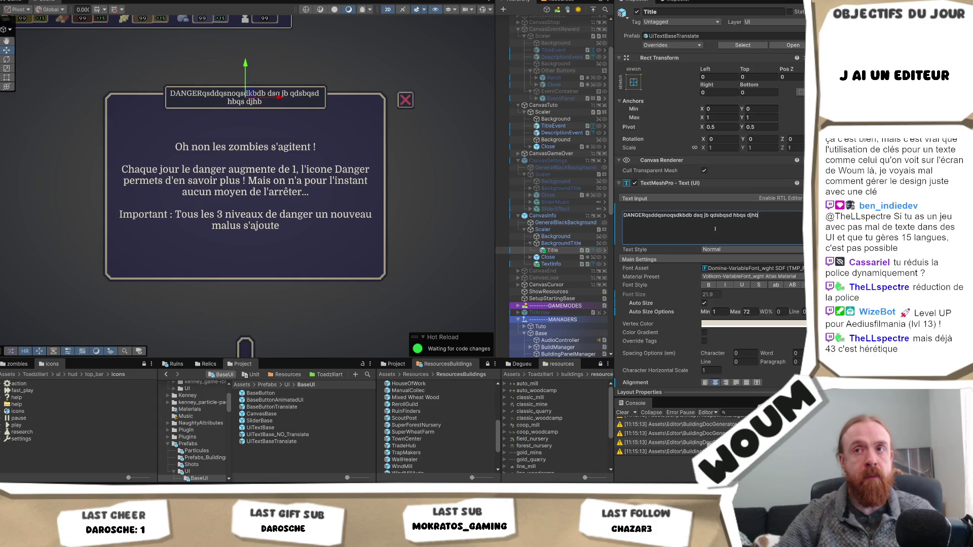
pyautogui.hotkey('ctrl', 'a')
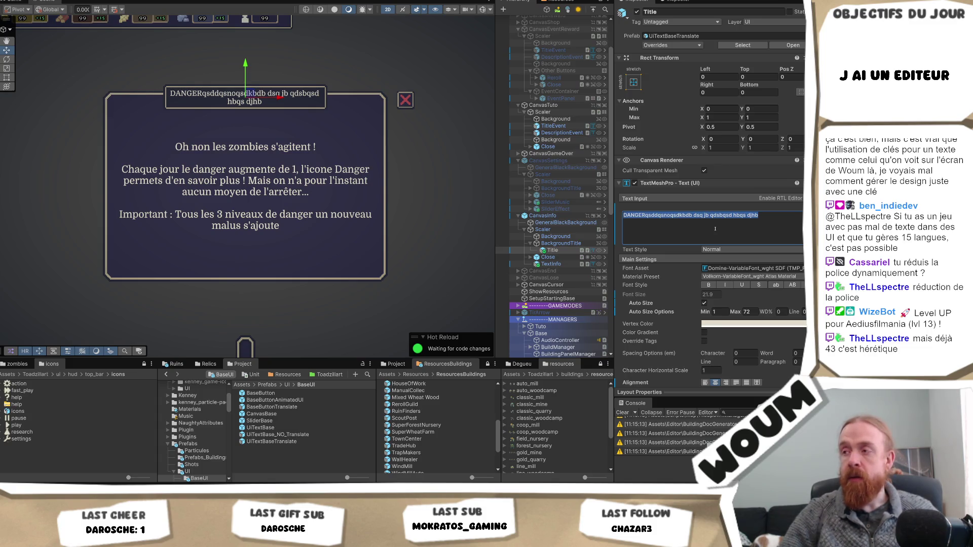
# Clear the title, set auto-size Max to 20, test a long title, then clear it.
pyautogui.press('BackSpace')
pyautogui.click(747, 312)
pyautogui.write('20')
pyautogui.click(695, 221)
pyautogui.write('DANGER')
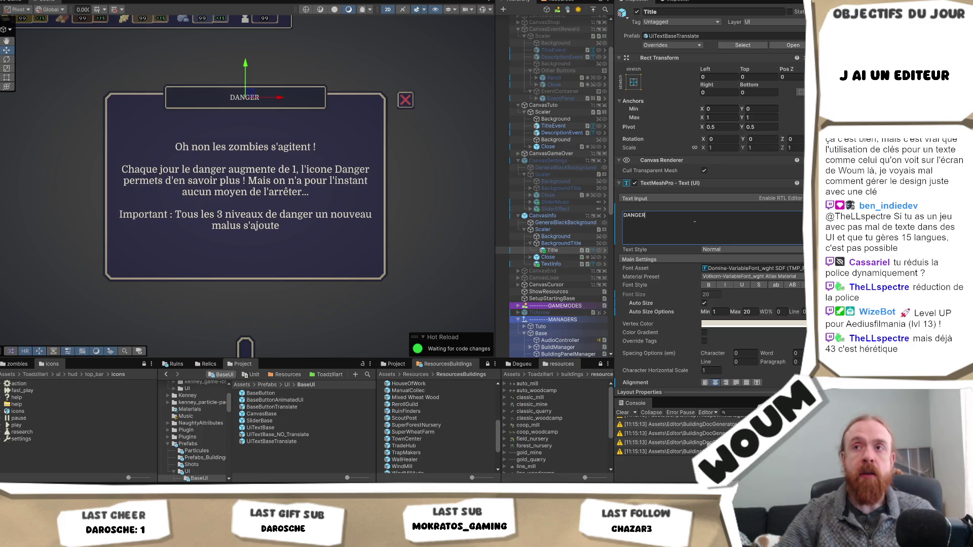
pyautogui.write(' sqd')
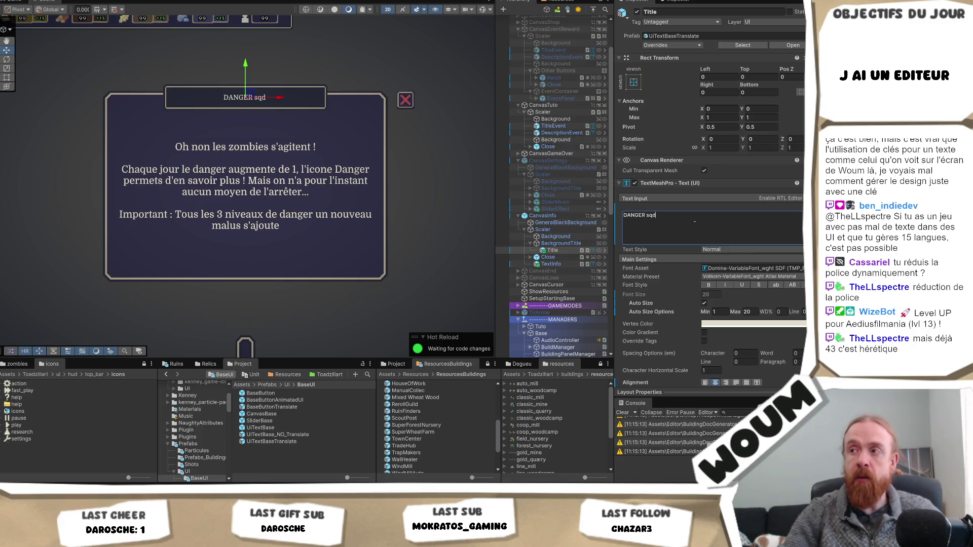
pyautogui.write('hqsddsqj bjh b qjhbd sqhbqsd jhbd')
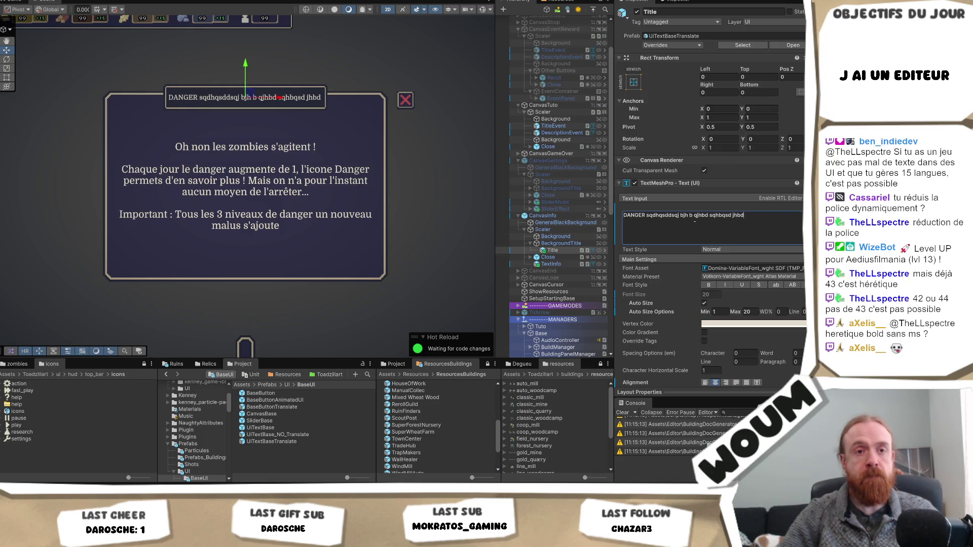
pyautogui.hotkey('ctrl', 'a')
pyautogui.press('BackSpace')
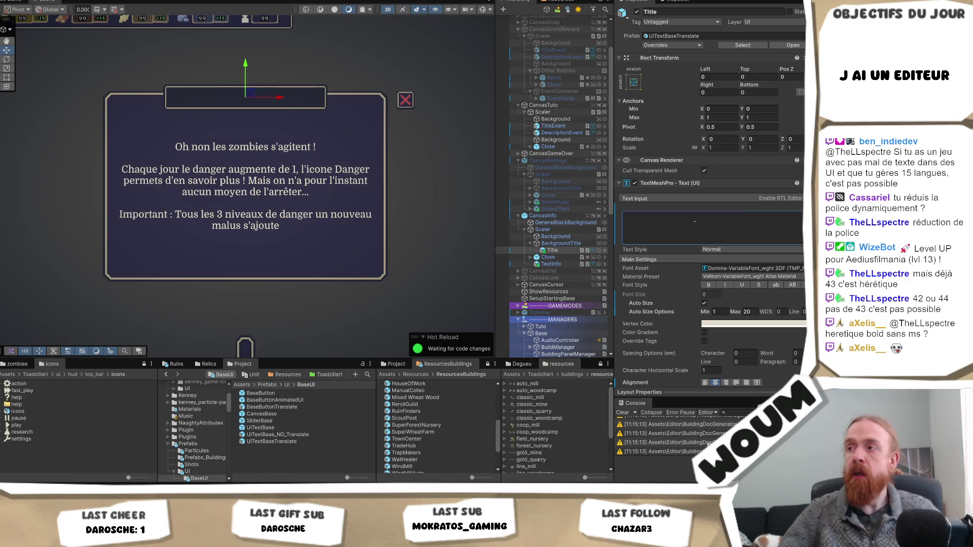
# Undo to restore the DANGER title with auto-size max 72 and select its text.
pyautogui.hotkey('ctrl', 'z')
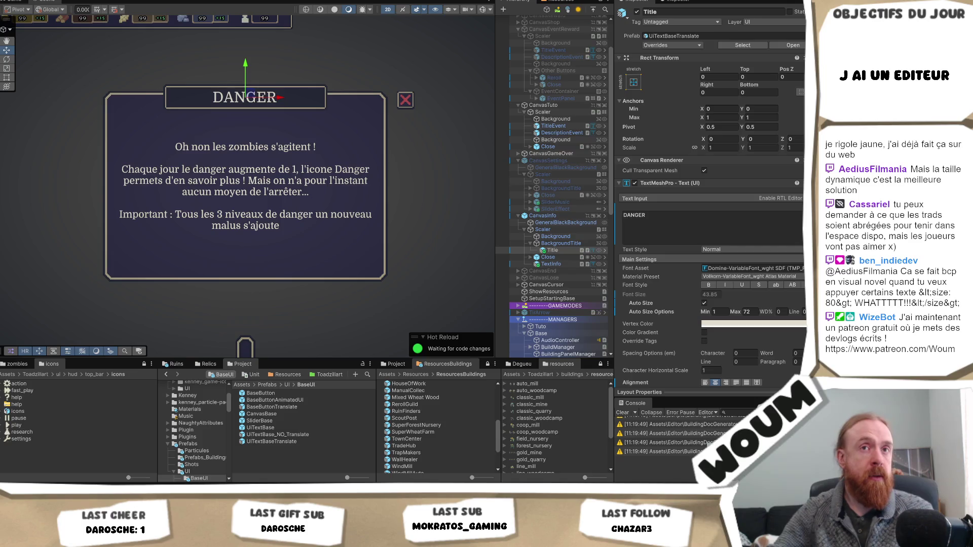
pyautogui.click(699, 232)
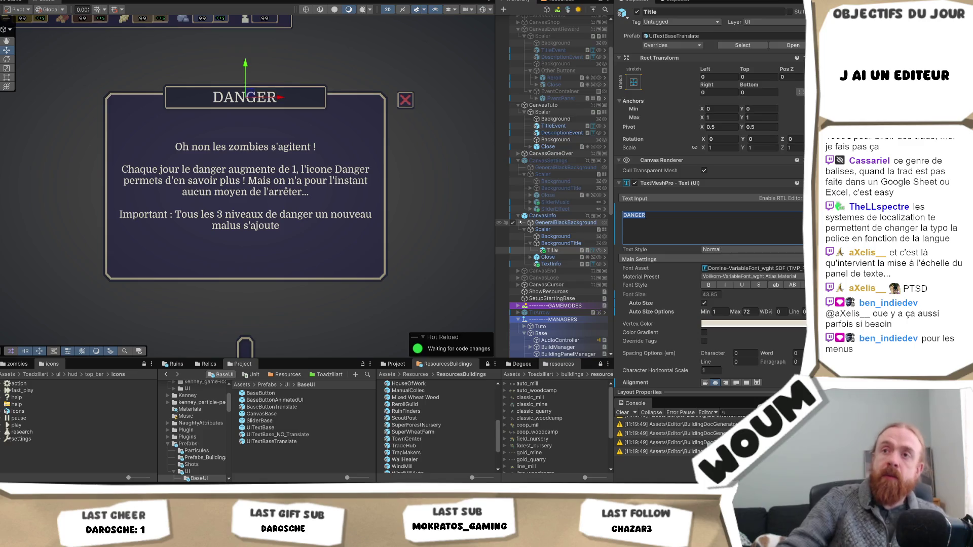
pyautogui.write('sdqqdsdqs')
pyautogui.write('dqsqdsqdsqdsddqsqsddqsqsdsdqqsd')
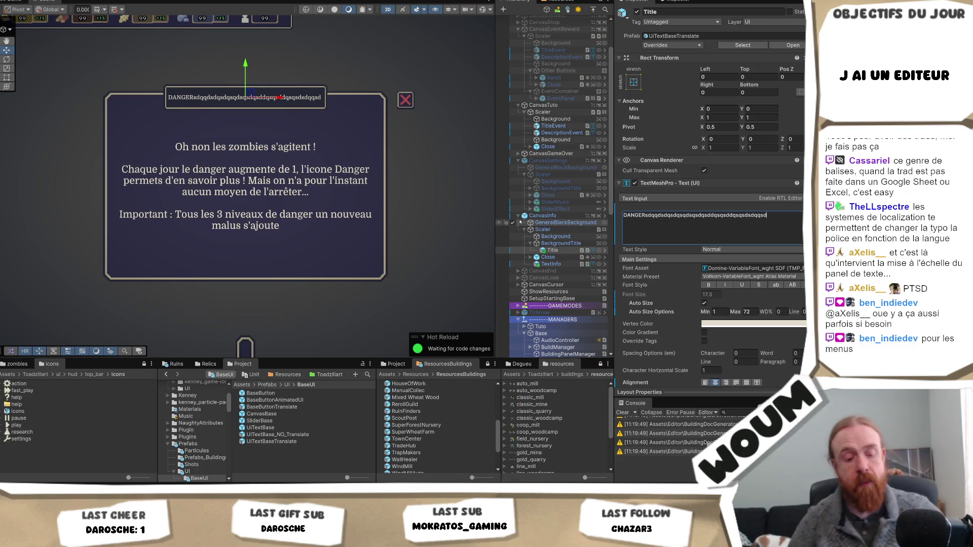
pyautogui.hotkey('ctrl', 'z')
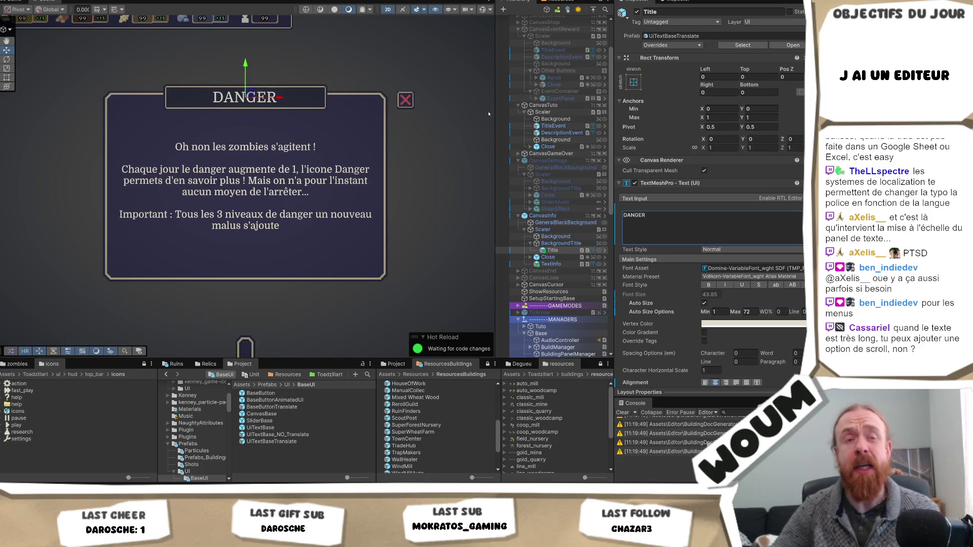
# Widen the Scene view by narrowing the Hierarchy, then view the DANGER popup in the Game view.
pyautogui.click(20, 2)
pyautogui.hotkey('ctrl', '1')
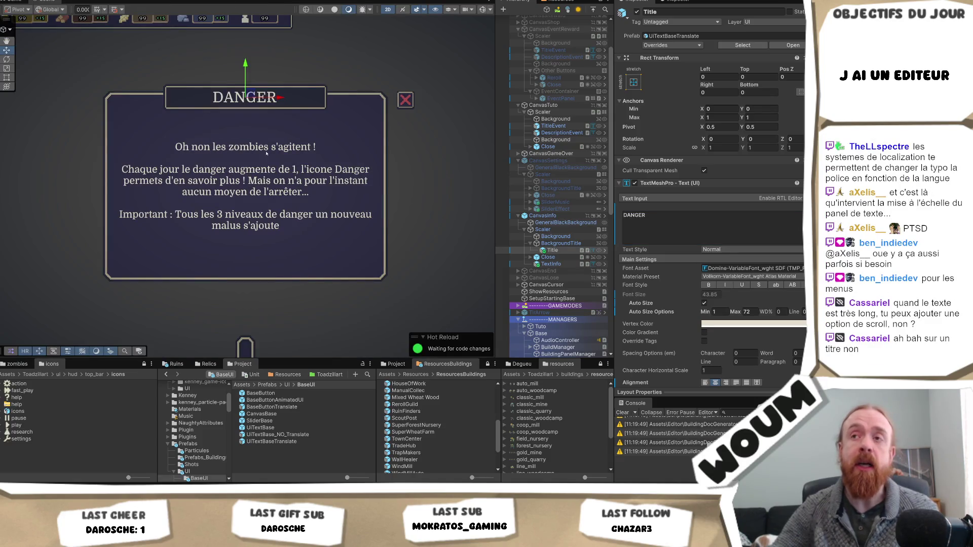
pyautogui.moveTo(494, 205)
pyautogui.mouseDown()
pyautogui.moveTo(516, 202)
pyautogui.moveTo(481, 207)
pyautogui.moveTo(490, 208)
pyautogui.mouseUp()
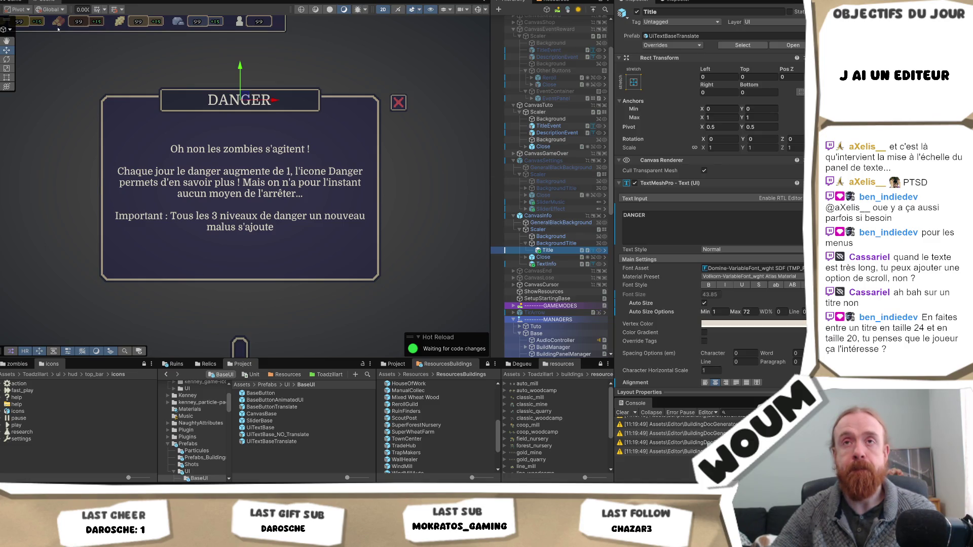
pyautogui.click(15, 2)
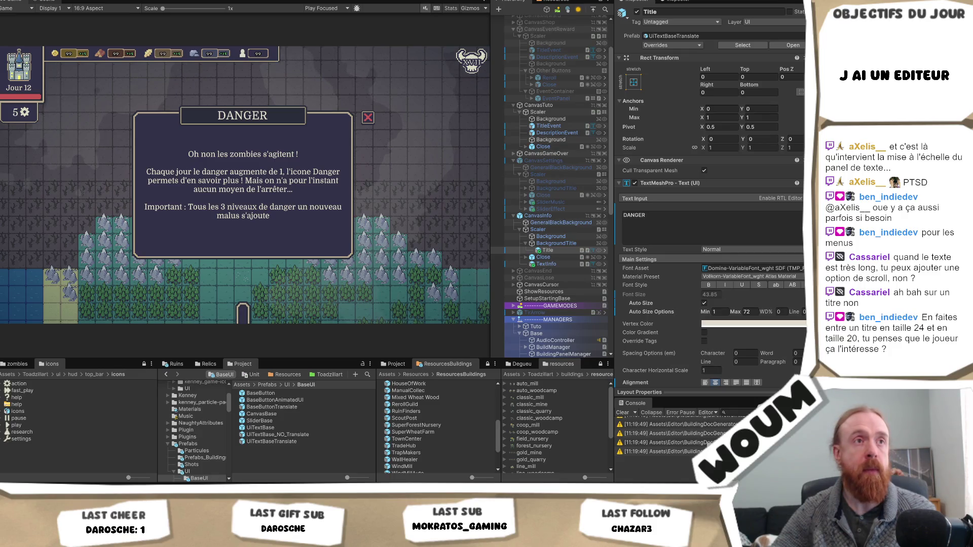
pyautogui.click(28, 1)
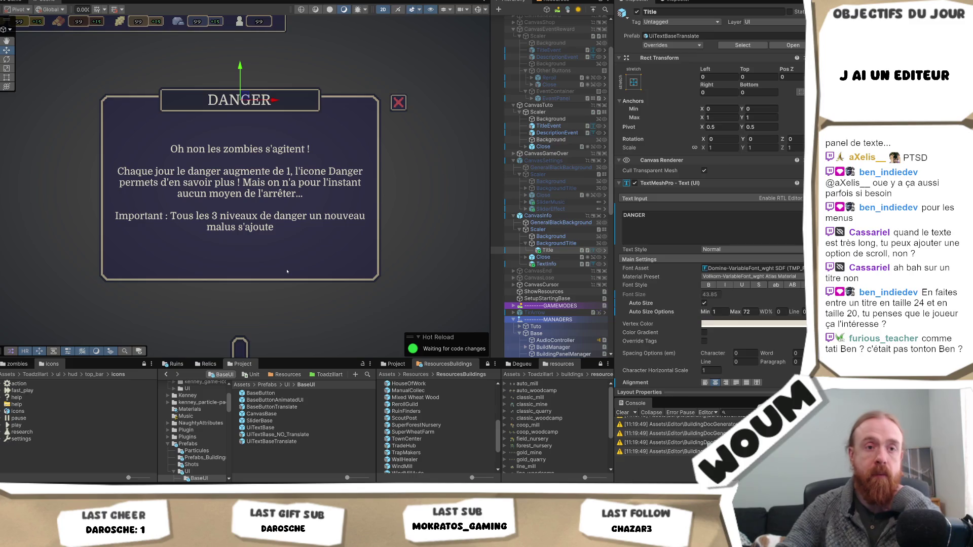
pyautogui.click(648, 235)
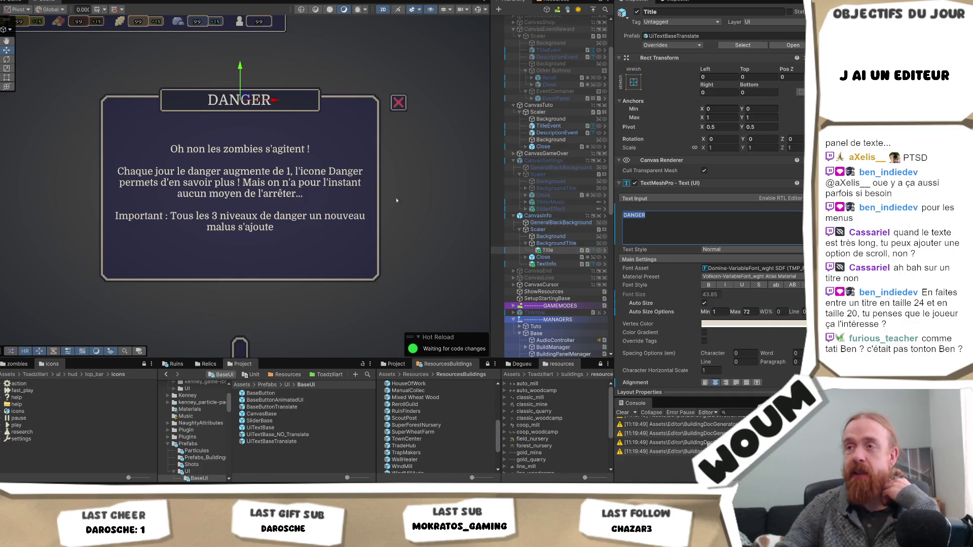
pyautogui.click(648, 218)
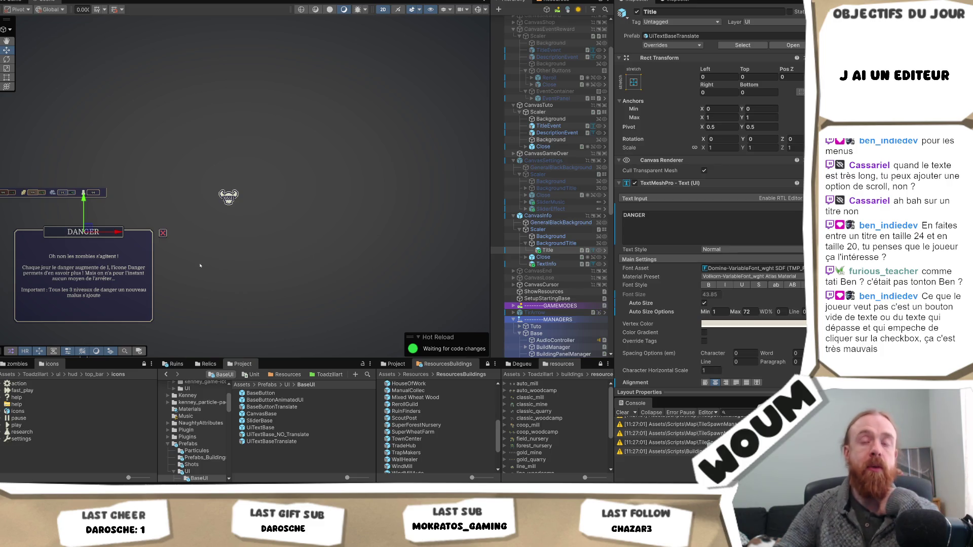
pyautogui.moveTo(198, 273); pyautogui.dragTo(248, 235)
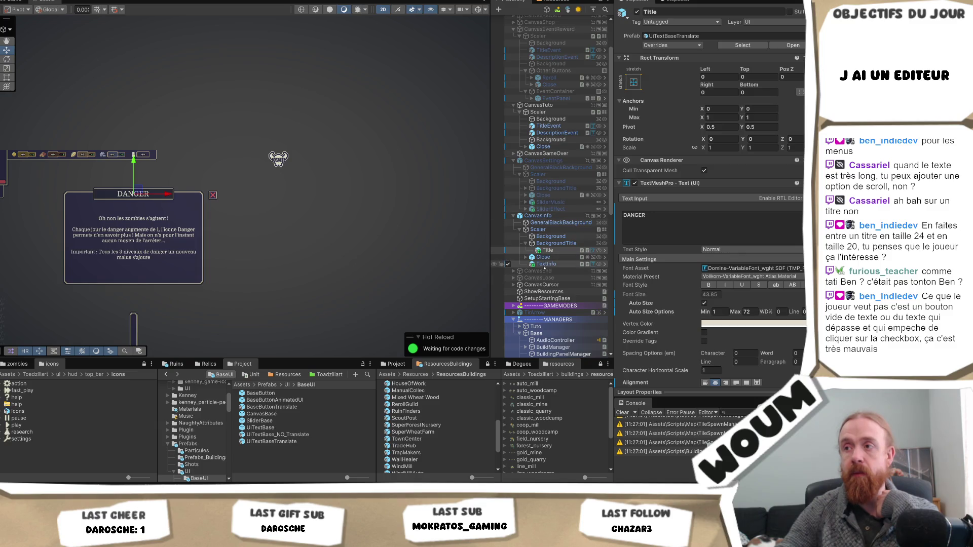
# Select TextInfo to inspect its three-paragraph zombie warning auto-sized between 8 and 30.
pyautogui.click(573, 263)
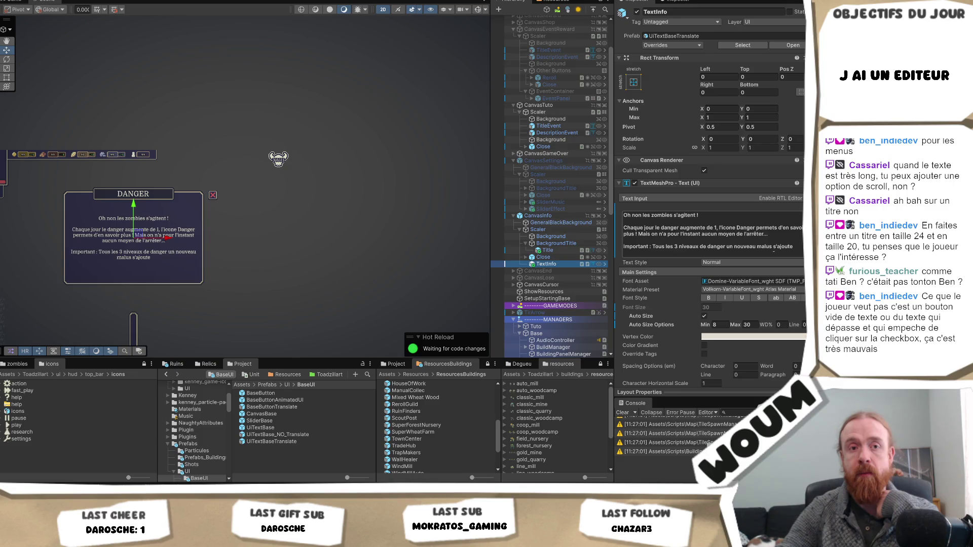
pyautogui.doubleClick(774, 247)
pyautogui.click(742, 240)
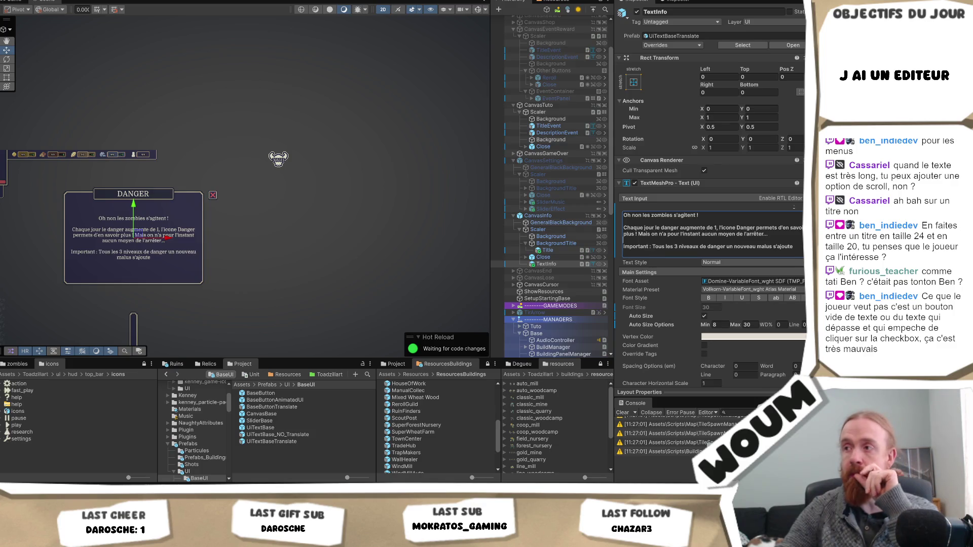
# Replace the TextInfo body text with the placeholder 'b;ab;a'.
pyautogui.scroll(-1, 743, 233)
pyautogui.hotkey('ctrl', 'a')
pyautogui.press('BackSpace')
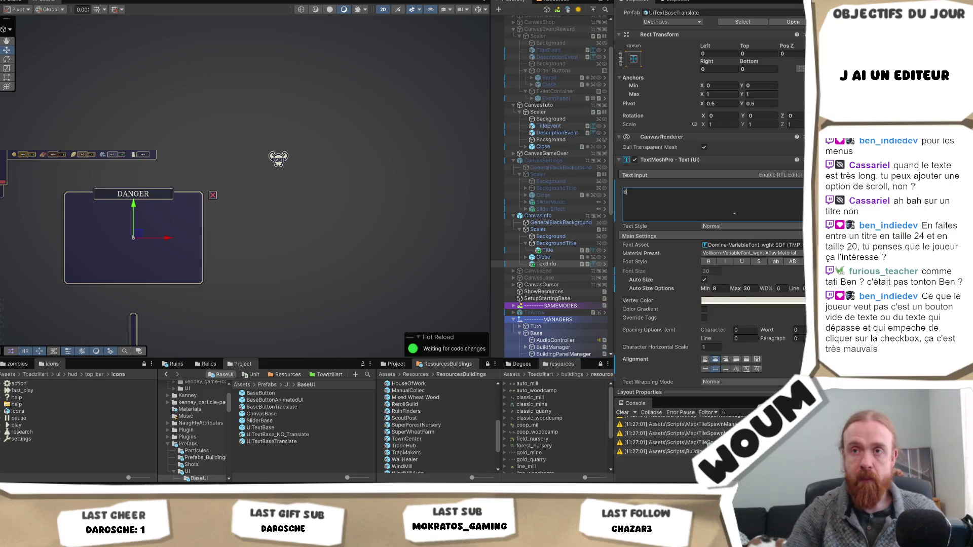
pyautogui.write('b;ab;a')
pyautogui.scroll(-10, 735, 223)
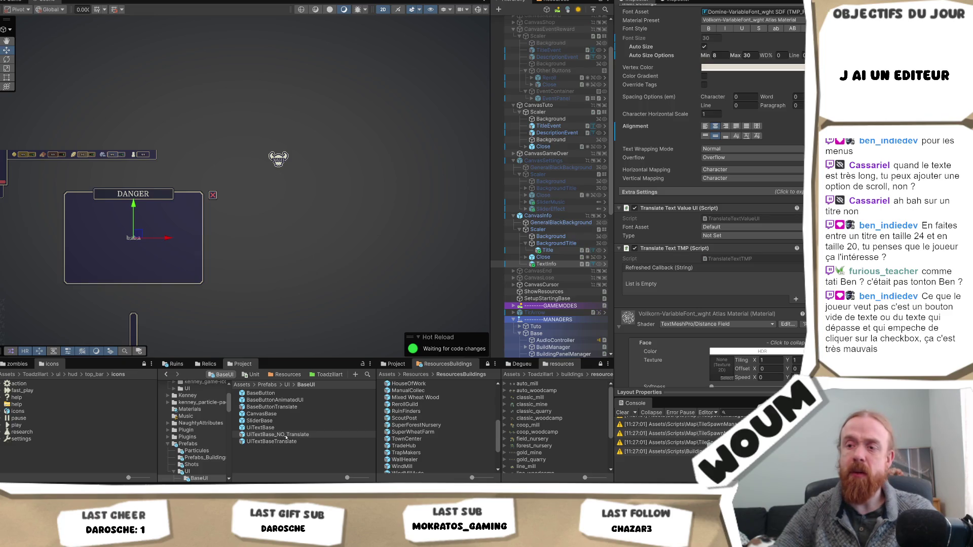
# Place a UITextBase_NO_Translate object under BackgroundTitle above Title, then select Title.
pyautogui.click(555, 263)
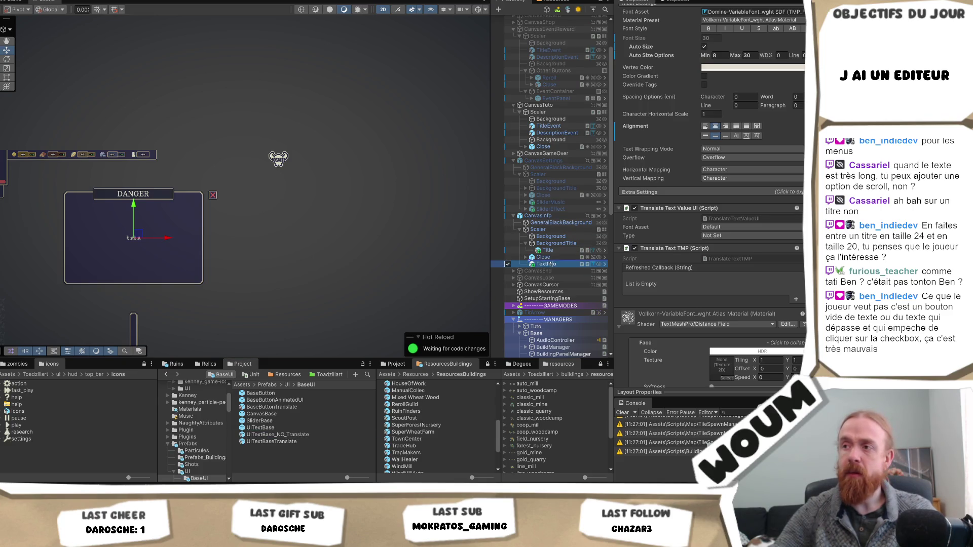
pyautogui.moveTo(556, 262); pyautogui.dragTo(556, 261)
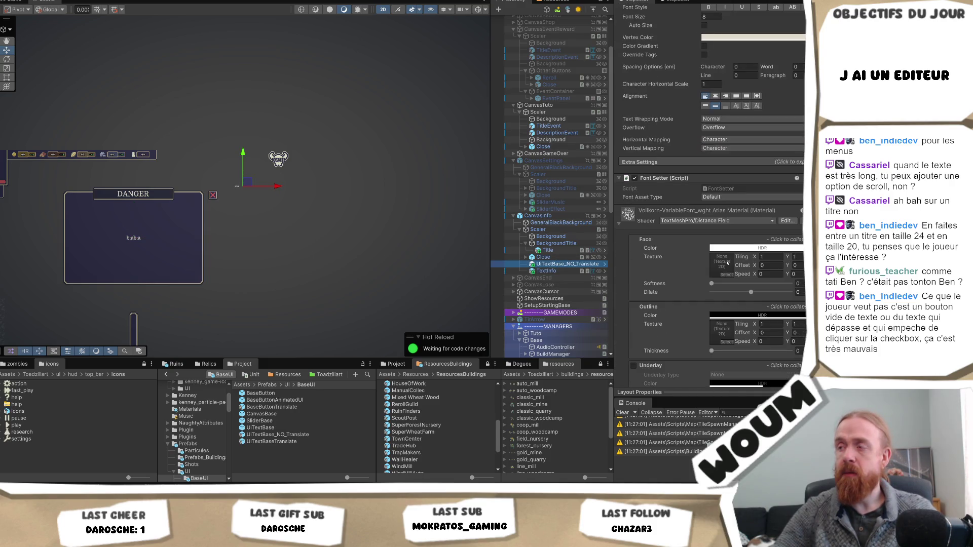
pyautogui.press('Up')
pyautogui.press('Up')
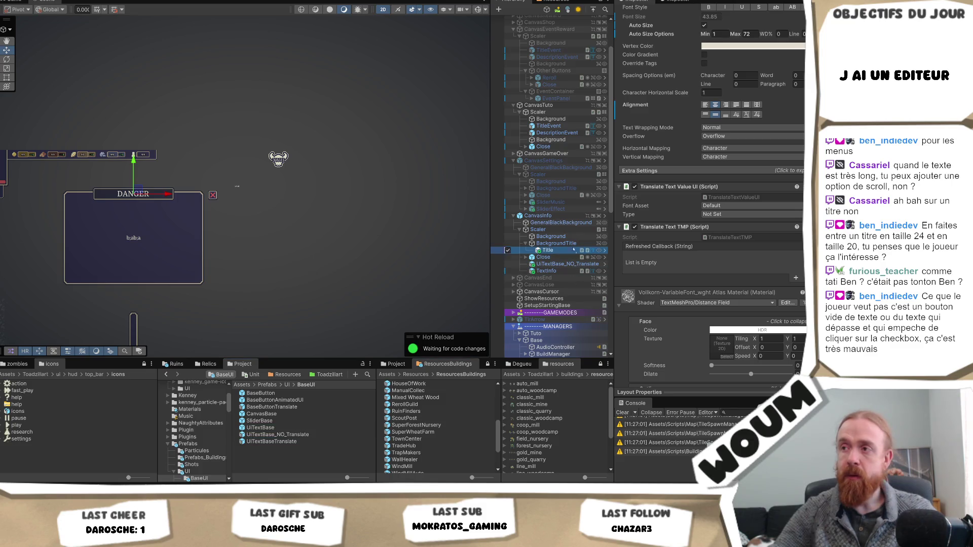
pyautogui.moveTo(572, 249); pyautogui.dragTo(571, 249)
pyautogui.scroll(-3, 710, 247)
pyautogui.scroll(-2, 709, 246)
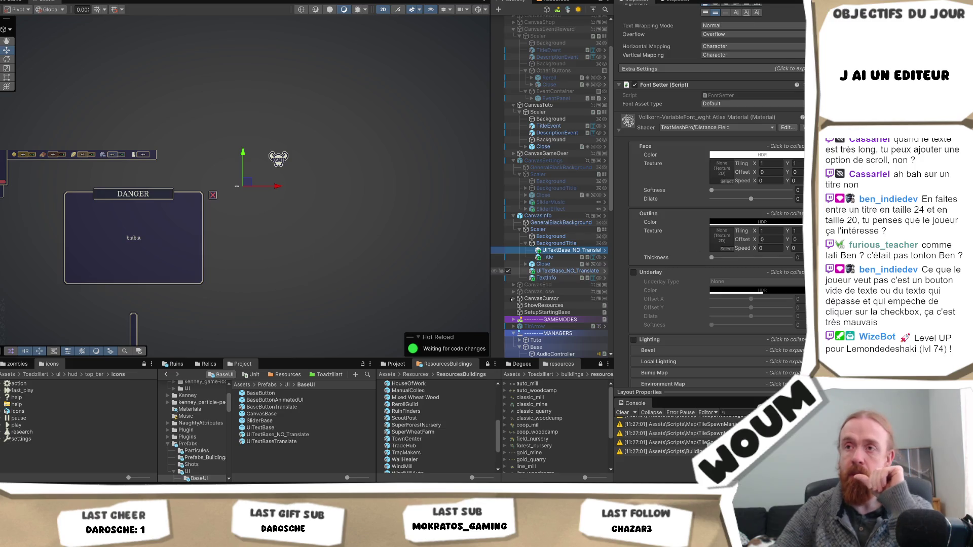
pyautogui.click(563, 258)
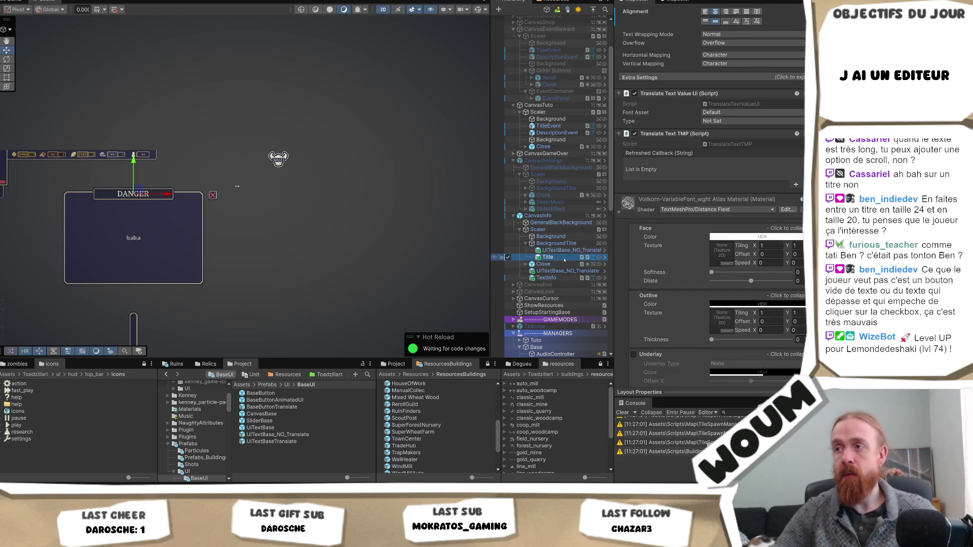
pyautogui.scroll(10, 666, 150)
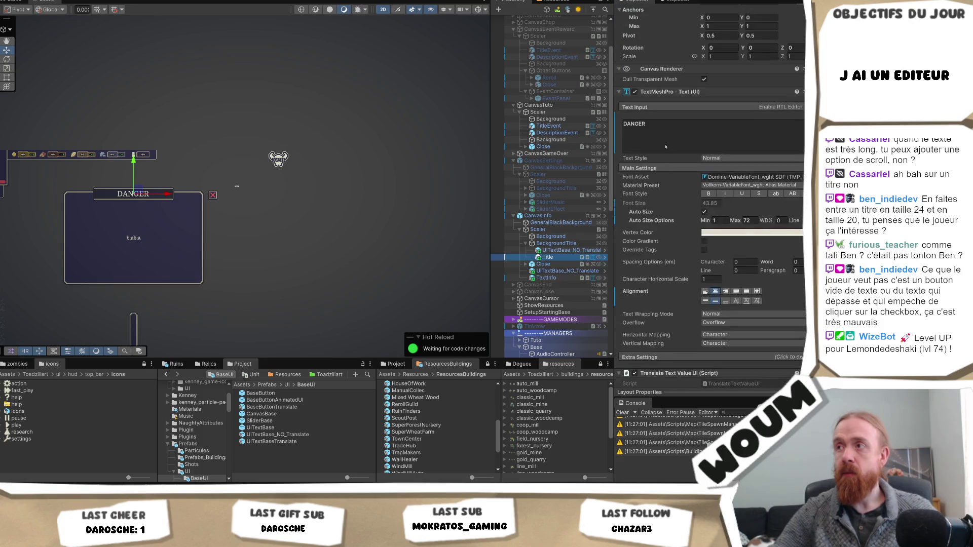
pyautogui.scroll(3, 666, 151)
# Copy the Title's text component settings onto the new UITextBase_NO_Translate object.
pyautogui.rightClick(666, 161)
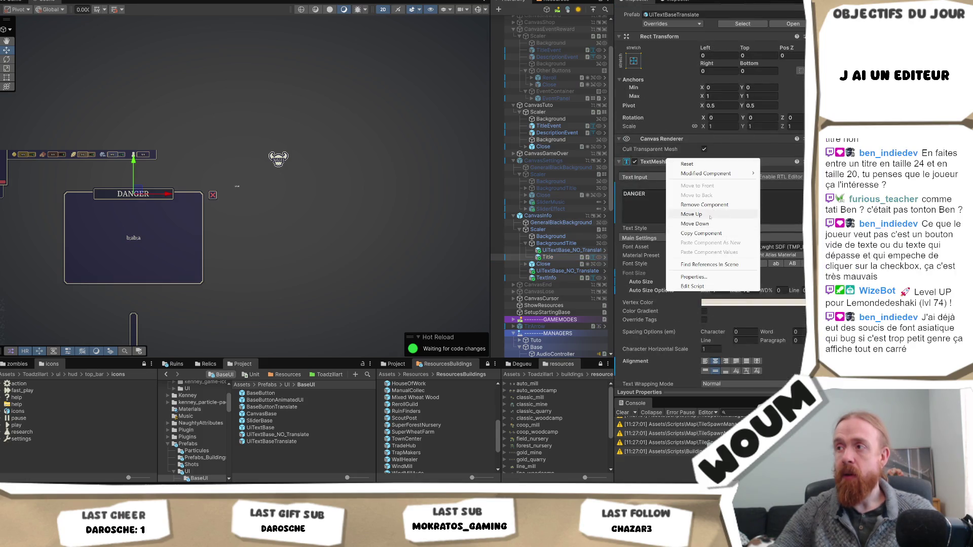
pyautogui.click(696, 235)
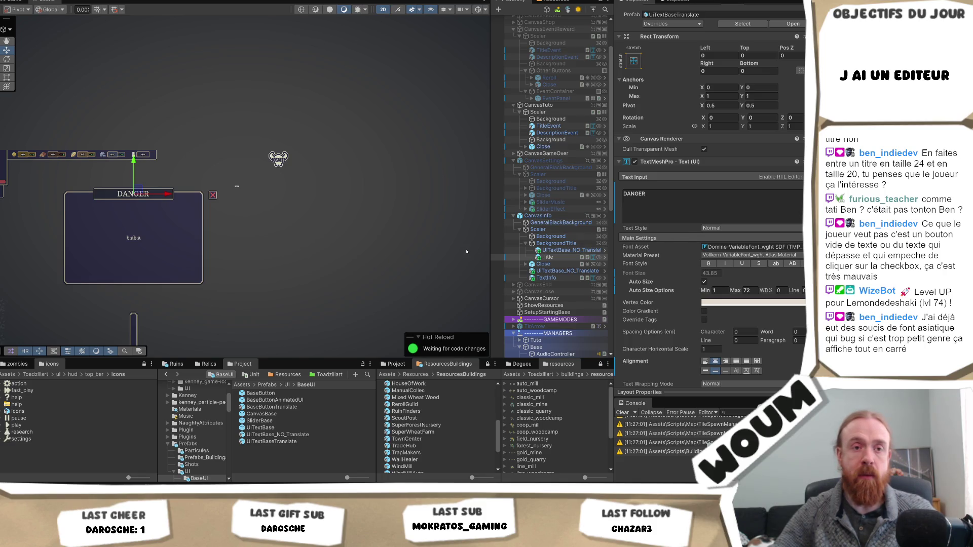
pyautogui.click(563, 251)
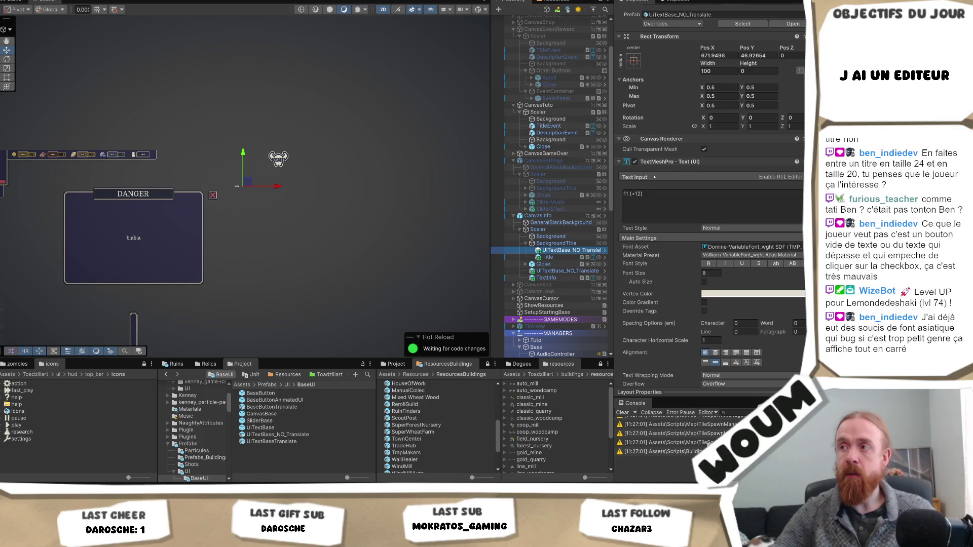
pyautogui.rightClick(657, 162)
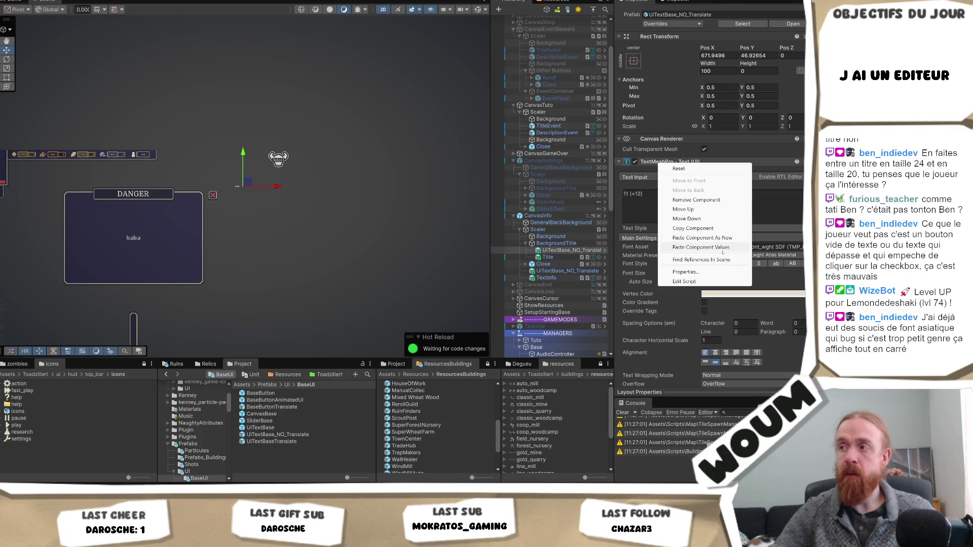
pyautogui.click(723, 248)
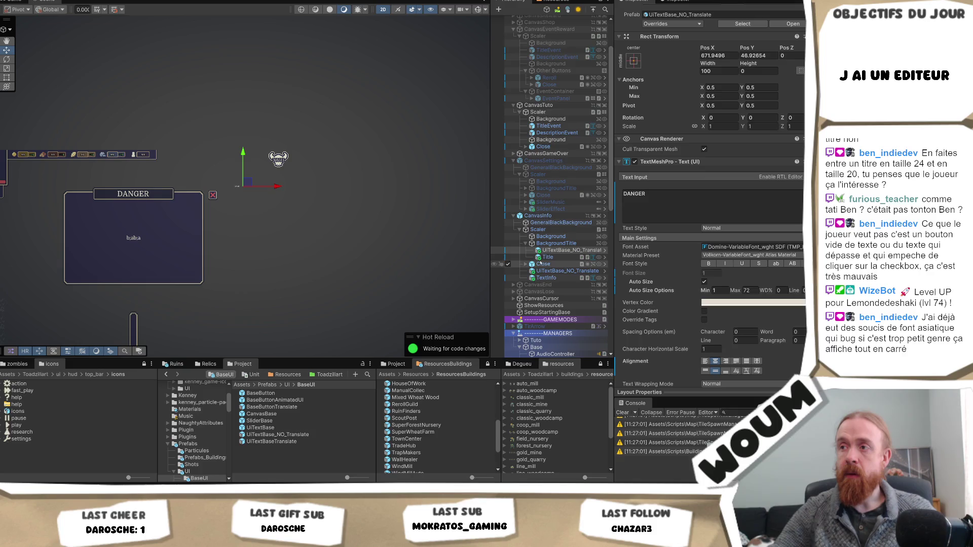
# Copy the Title's Rect Transform values onto the new UITextBase_NO_Translate object.
pyautogui.click(548, 257)
pyautogui.rightClick(646, 38)
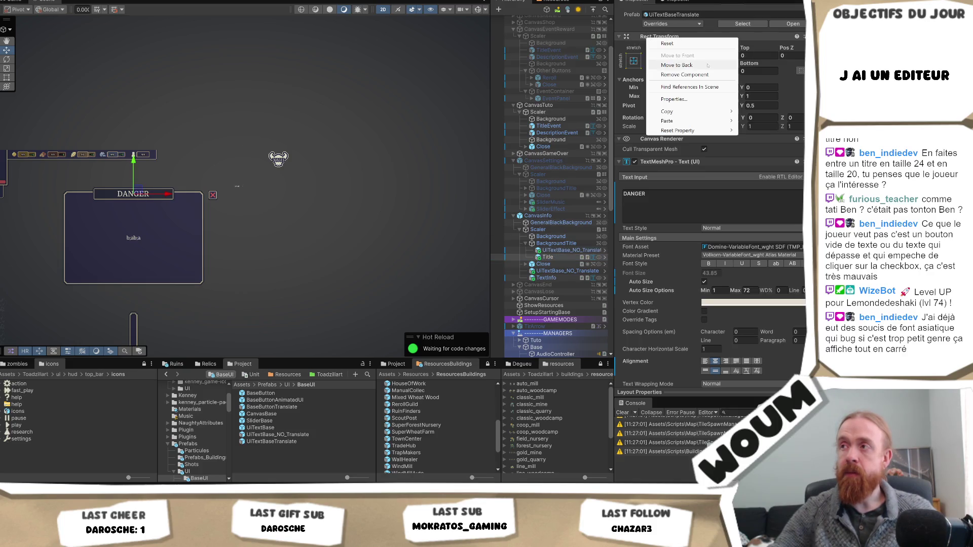
pyautogui.moveTo(710, 111)
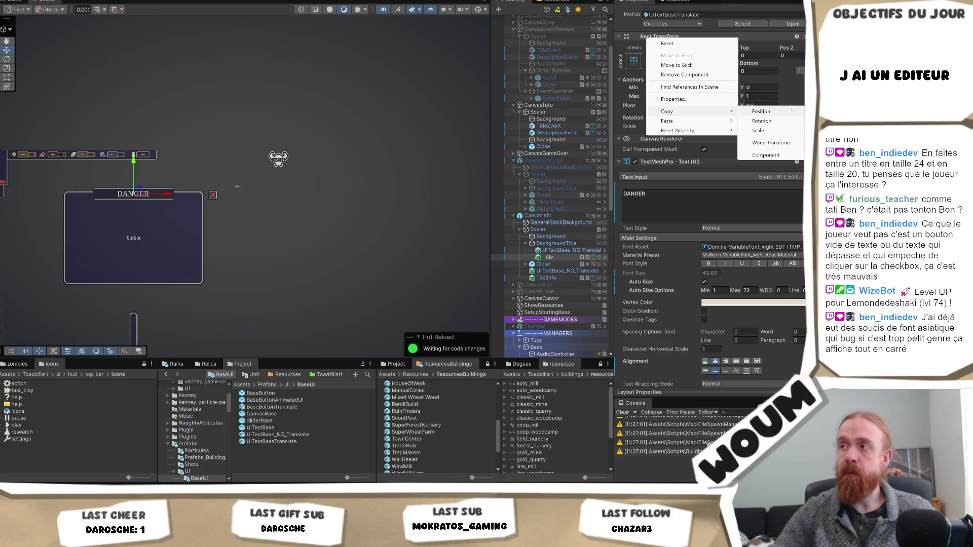
pyautogui.click(766, 155)
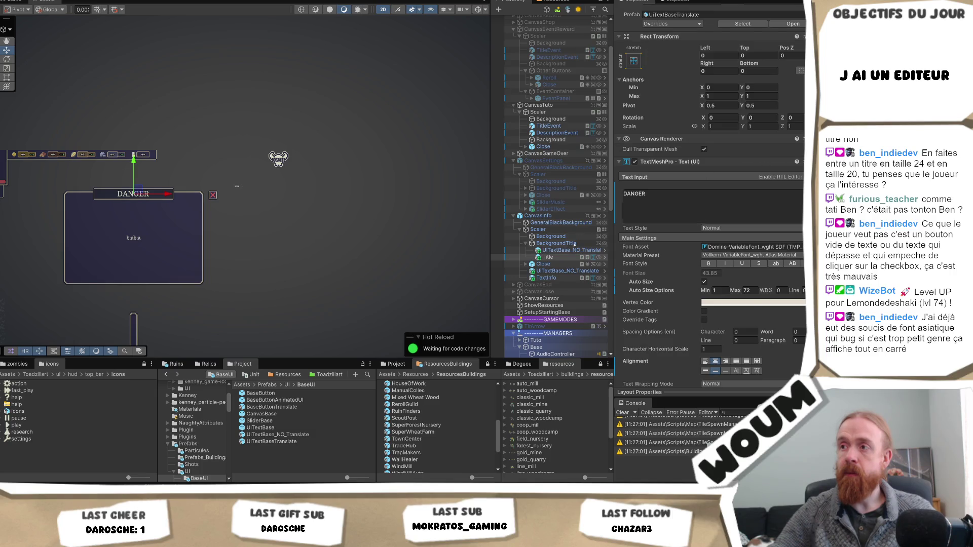
pyautogui.click(571, 249)
pyautogui.rightClick(658, 38)
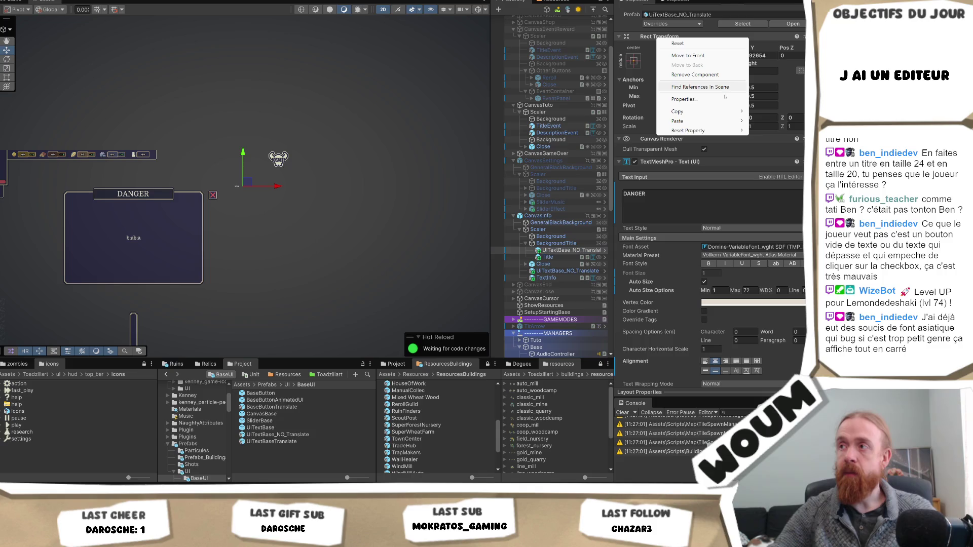
pyautogui.moveTo(679, 121)
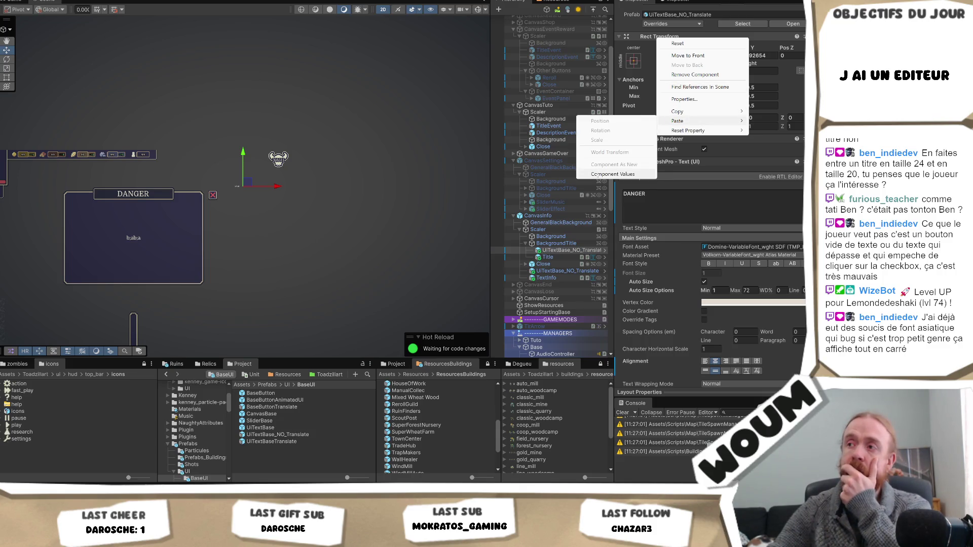
pyautogui.click(616, 174)
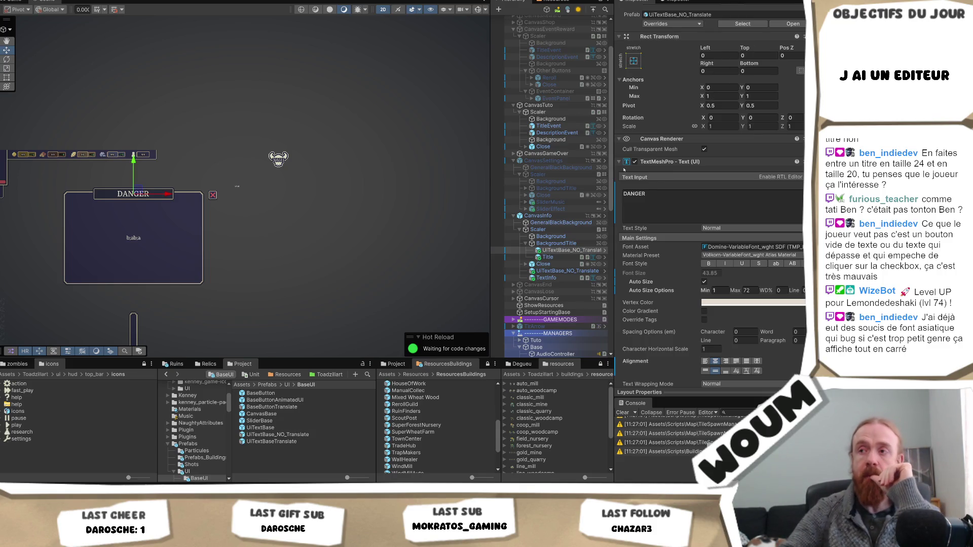
# Rename the new object to 'Title' and delete the original Title, leaving TextInfo's name unchanged.
pyautogui.click(563, 250)
pyautogui.write('Title')
pyautogui.press('Return')
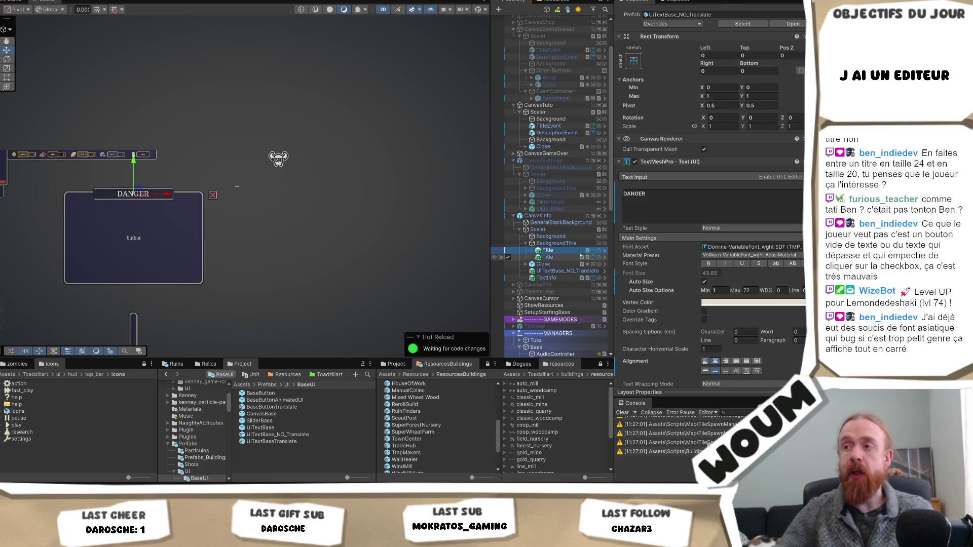
pyautogui.click(567, 257)
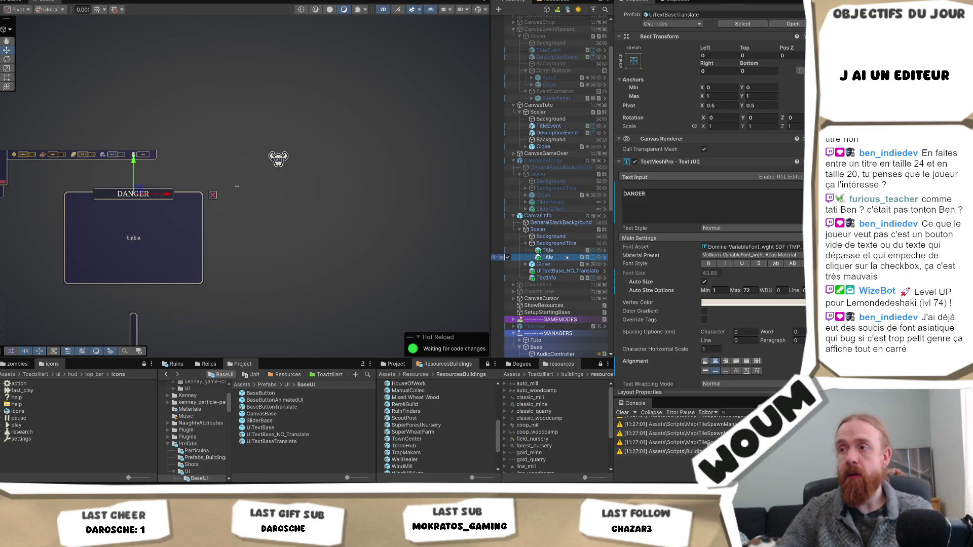
pyautogui.press('Delete')
pyautogui.click(547, 271)
pyautogui.press('F2')
pyautogui.press('Return')
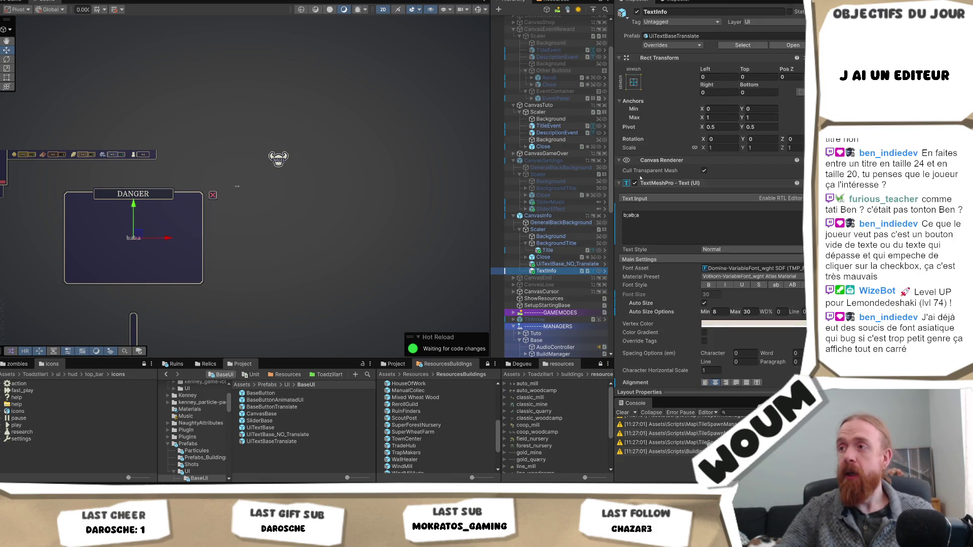
# Look at the text component options on TextInfo and UITextBase_NO_Translate without changing anything.
pyautogui.rightClick(647, 184)
pyautogui.moveTo(684, 199)
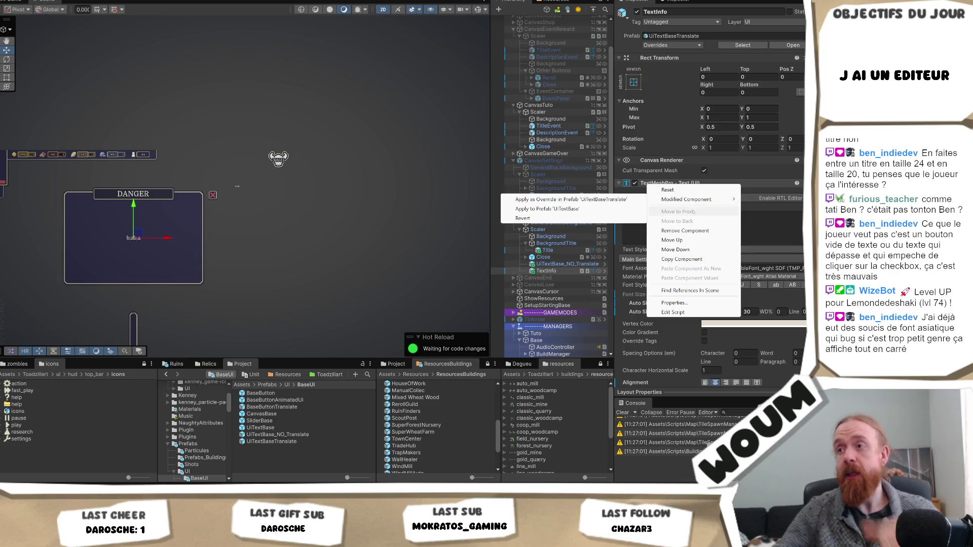
pyautogui.click(565, 262)
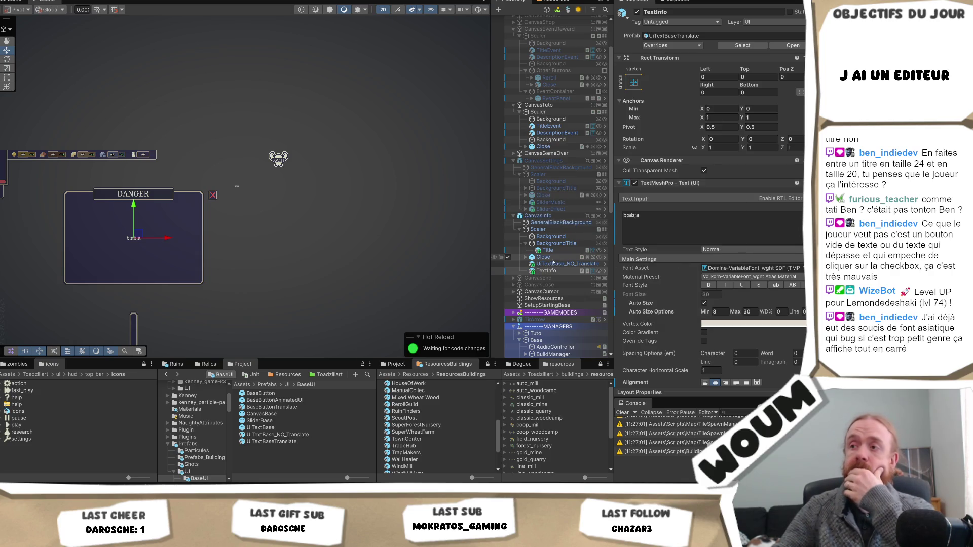
pyautogui.click(564, 263)
pyautogui.rightClick(654, 184)
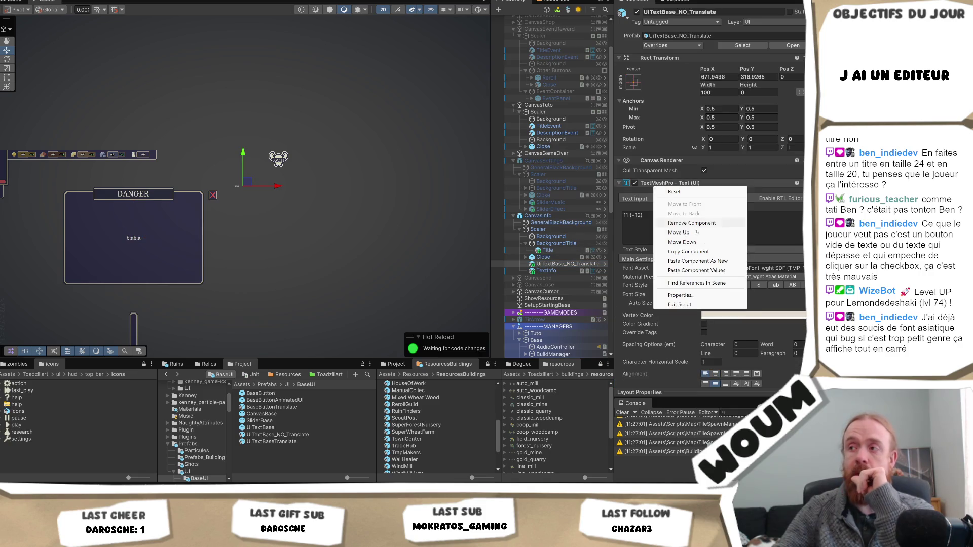
pyautogui.press('Escape')
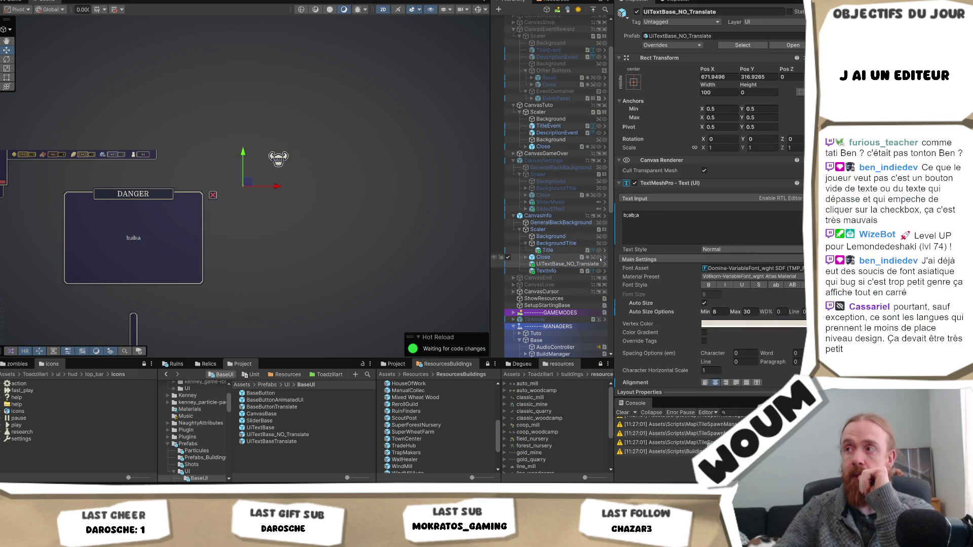
# Paste TextInfo's stretched Rect Transform onto UITextBase_NO_Translate, then delete the old TextInfo.
pyautogui.click(558, 271)
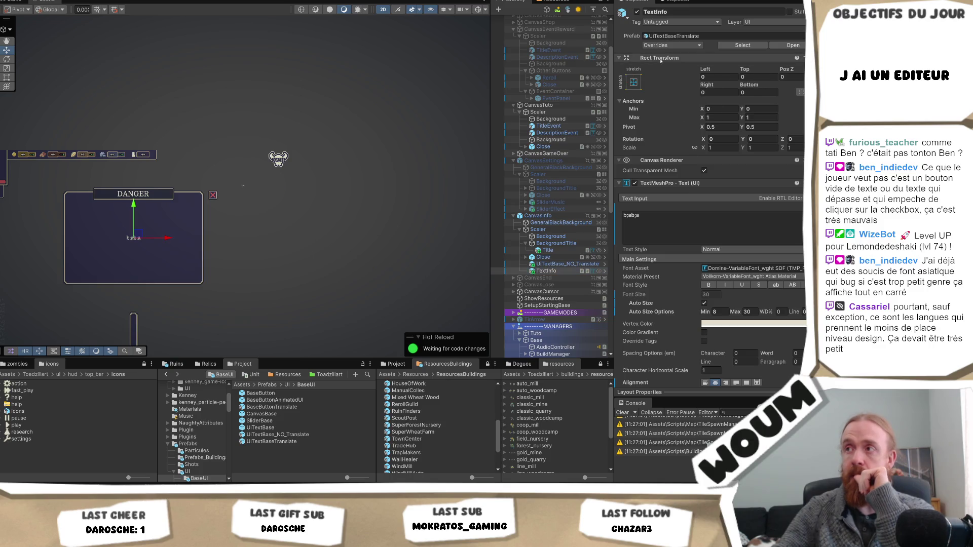
pyautogui.rightClick(660, 60)
pyautogui.moveTo(709, 134)
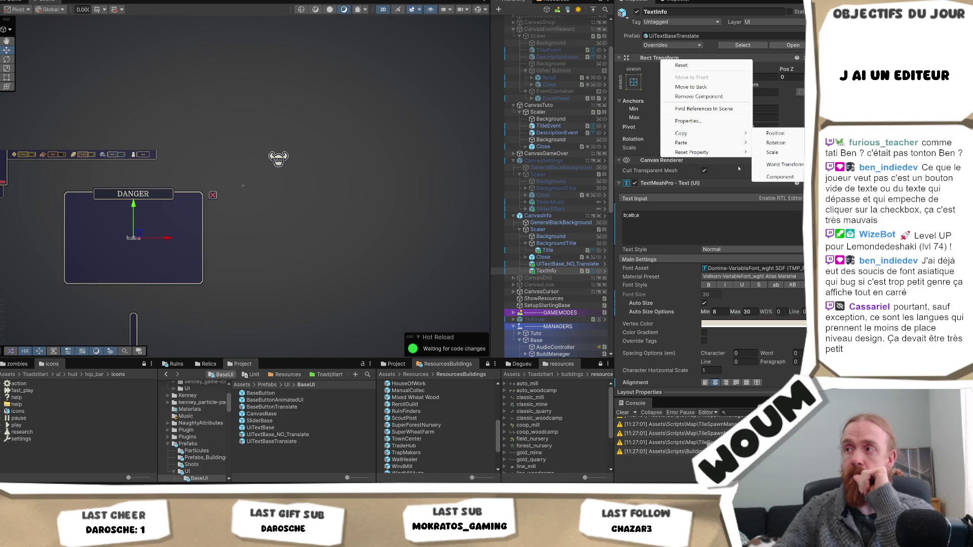
pyautogui.click(780, 177)
pyautogui.click(568, 264)
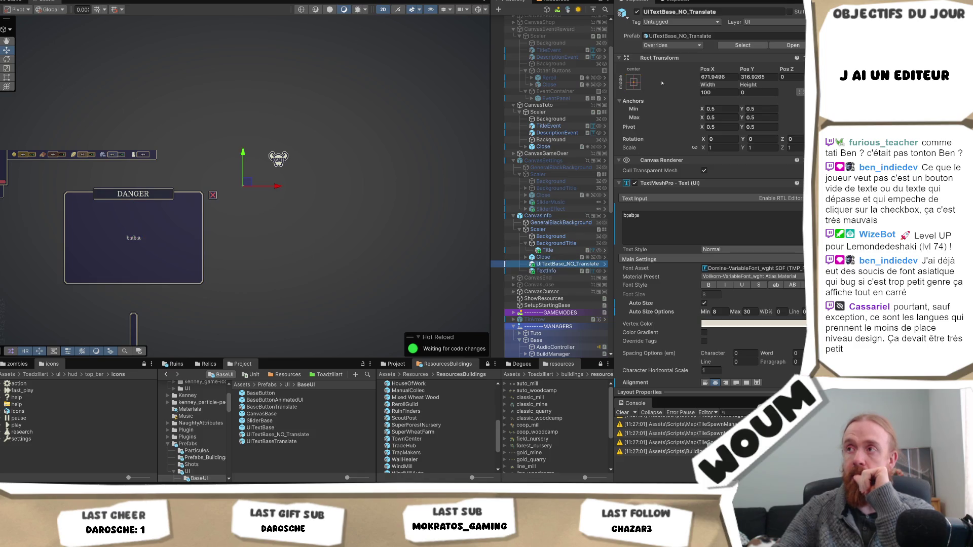
pyautogui.rightClick(664, 58)
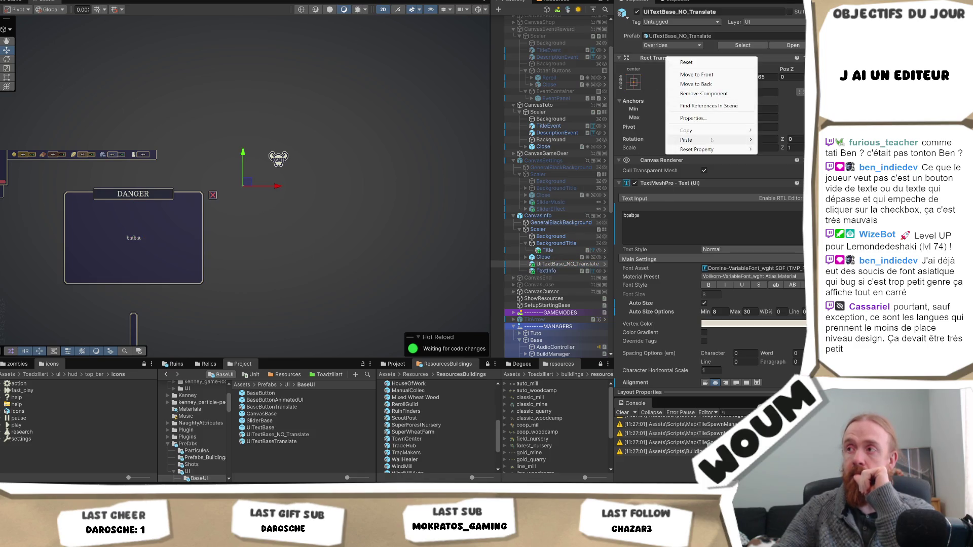
pyautogui.moveTo(711, 140)
pyautogui.click(628, 192)
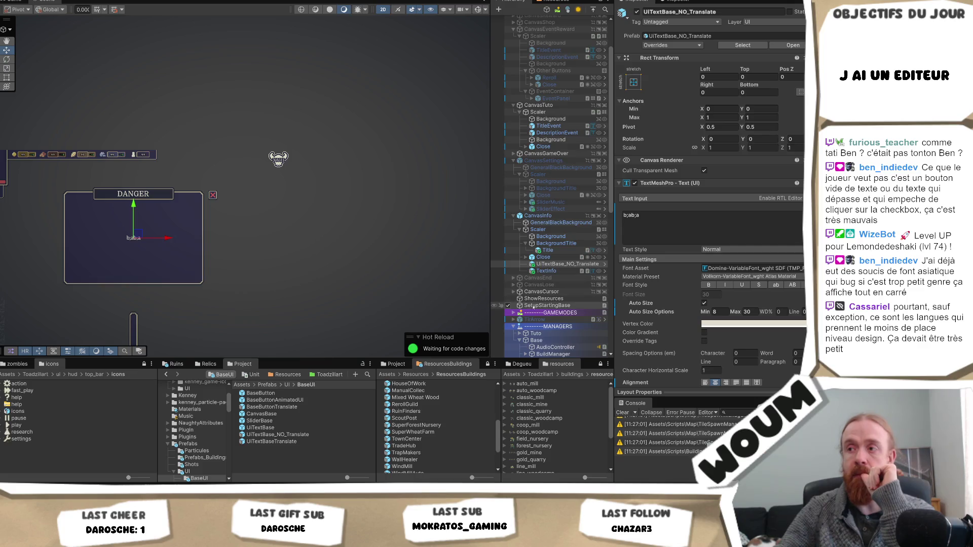
pyautogui.click(547, 273)
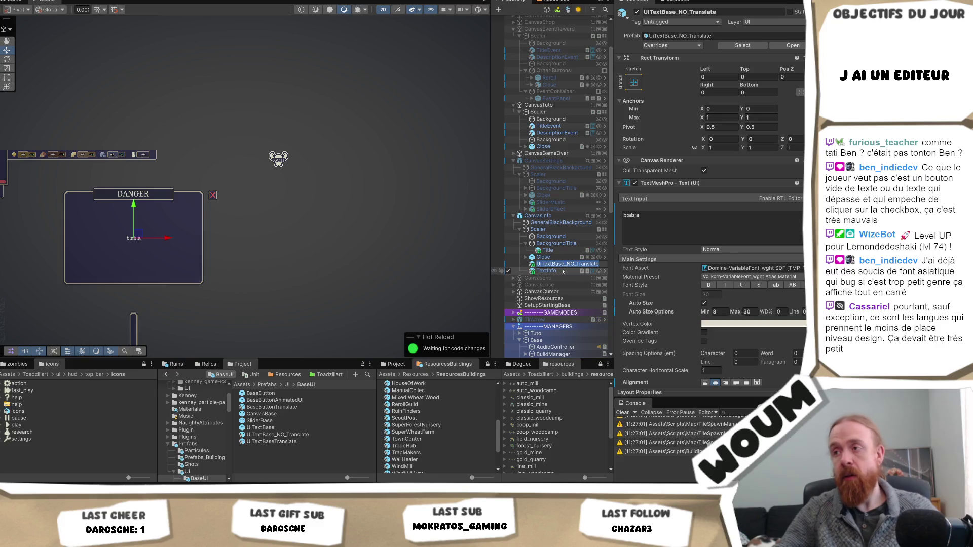
pyautogui.press('Delete')
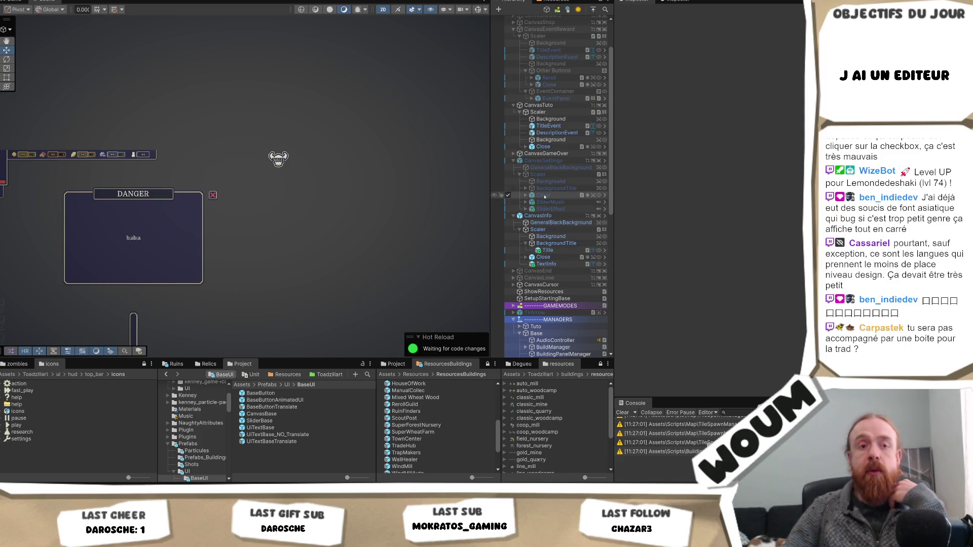
# Select the DANGER Title and review its TextMeshPro auto size: 43.85 within 1–72.
pyautogui.click(566, 251)
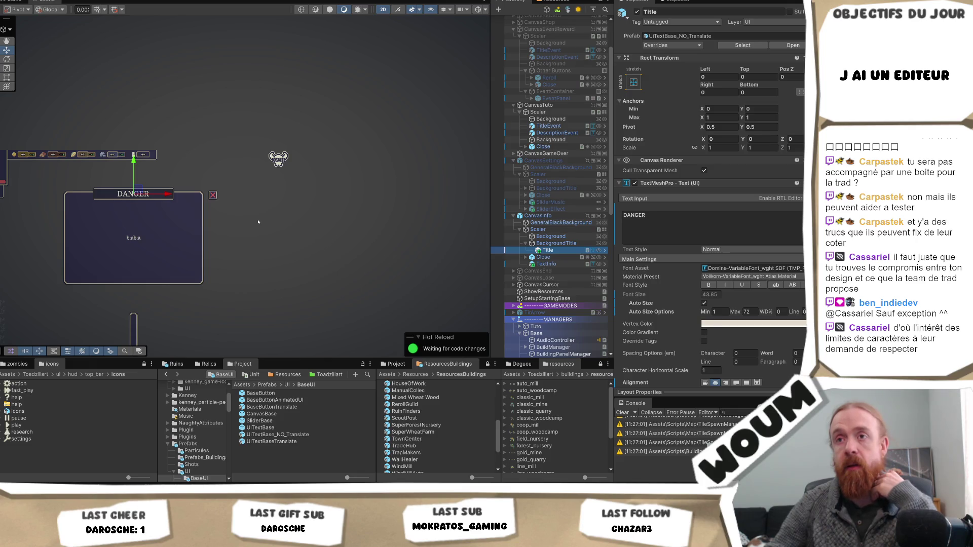
pyautogui.scroll(-8, 781, 212)
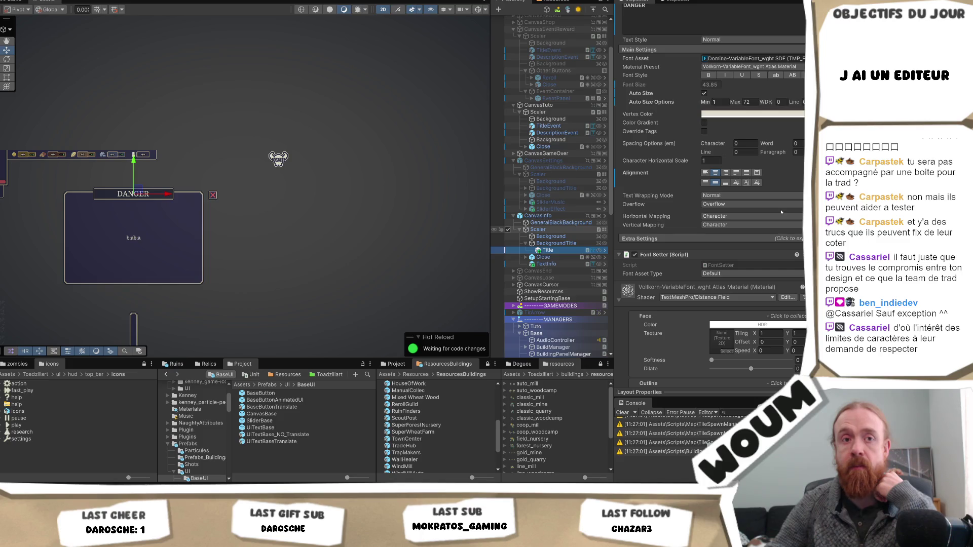
pyautogui.scroll(5, 781, 212)
pyautogui.click(714, 211)
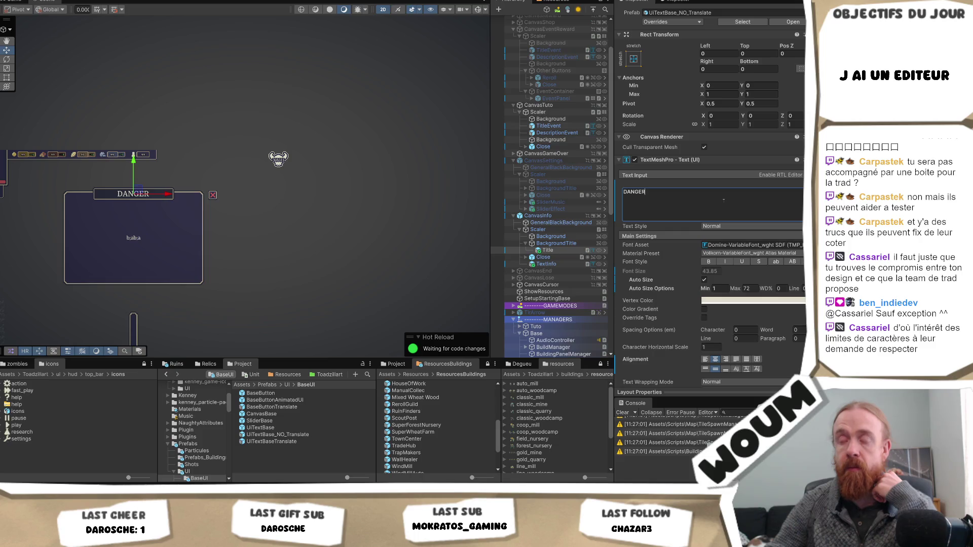
pyautogui.write('ouslyo')
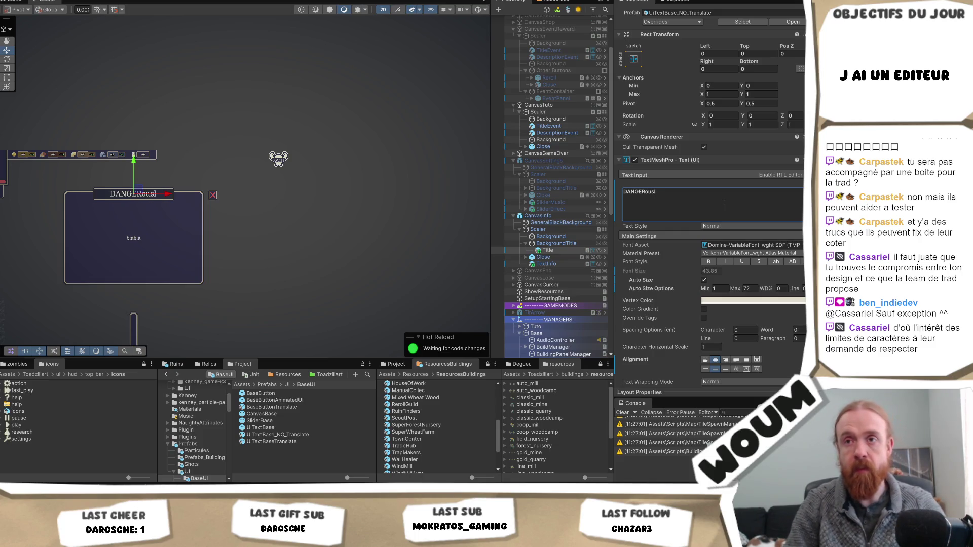
pyautogui.press('BackSpace')
pyautogui.write('hoalala')
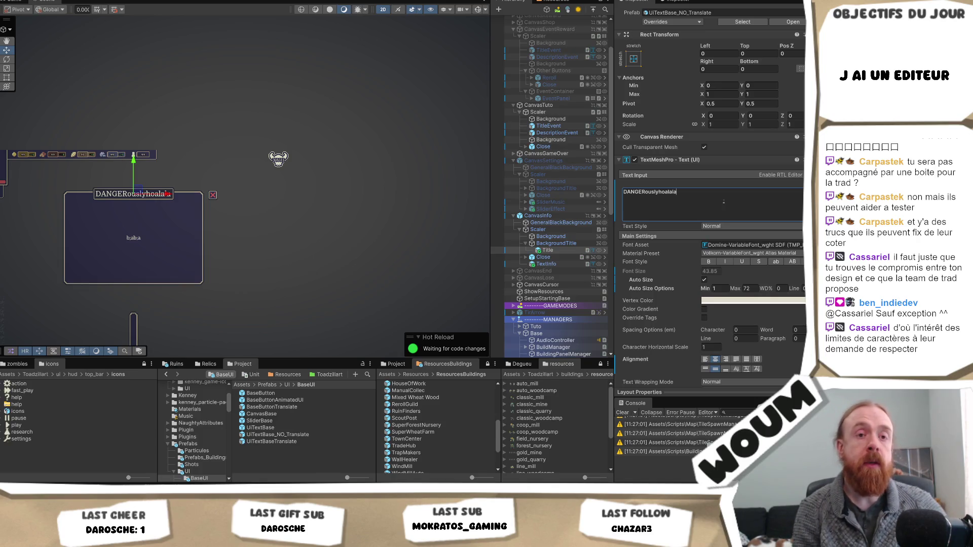
pyautogui.press('BackSpace')
pyautogui.press('BackSpace')
pyautogui.press('BackSpace')
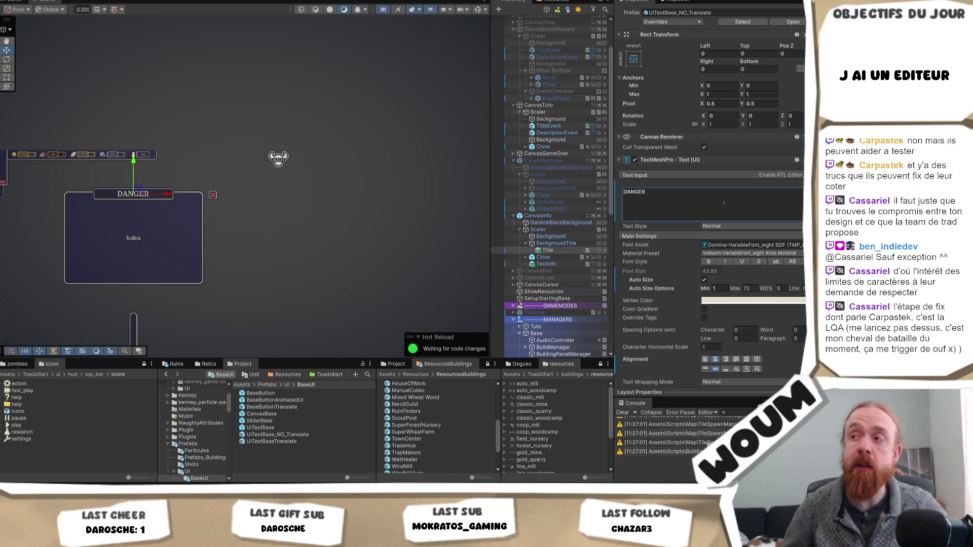
pyautogui.click(668, 207)
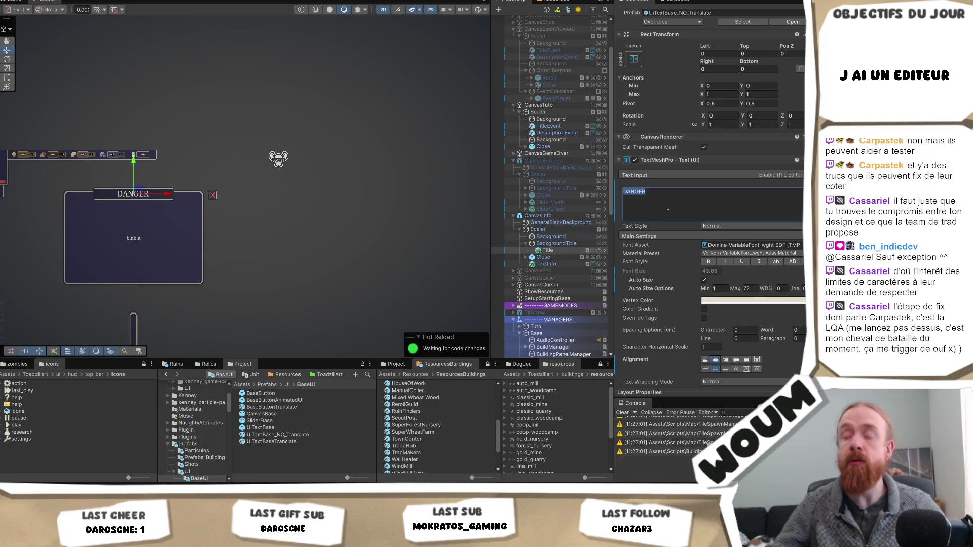
pyautogui.click(675, 202)
pyautogui.write('dsqkqsbdqsdkjbqsdmkqsdbq')
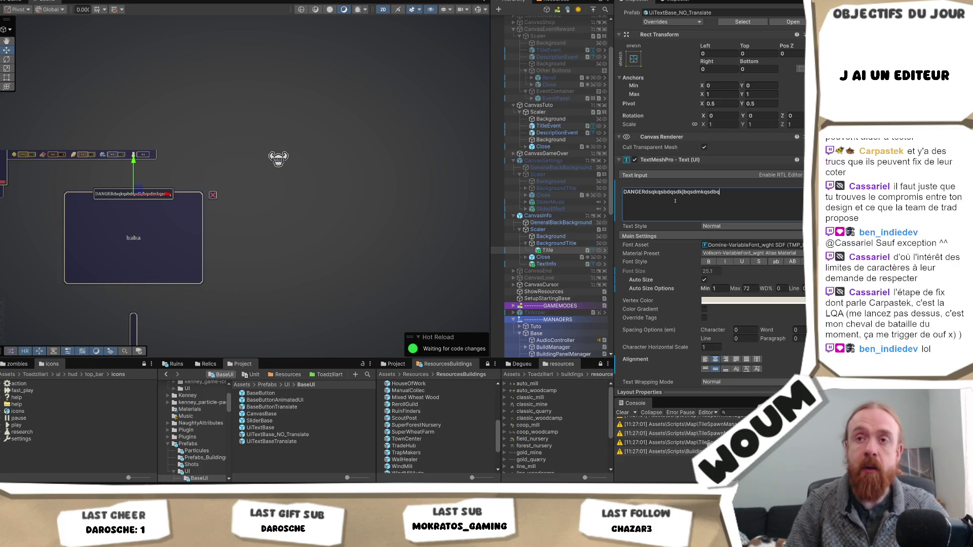
pyautogui.hotkey('ctrl', 'z')
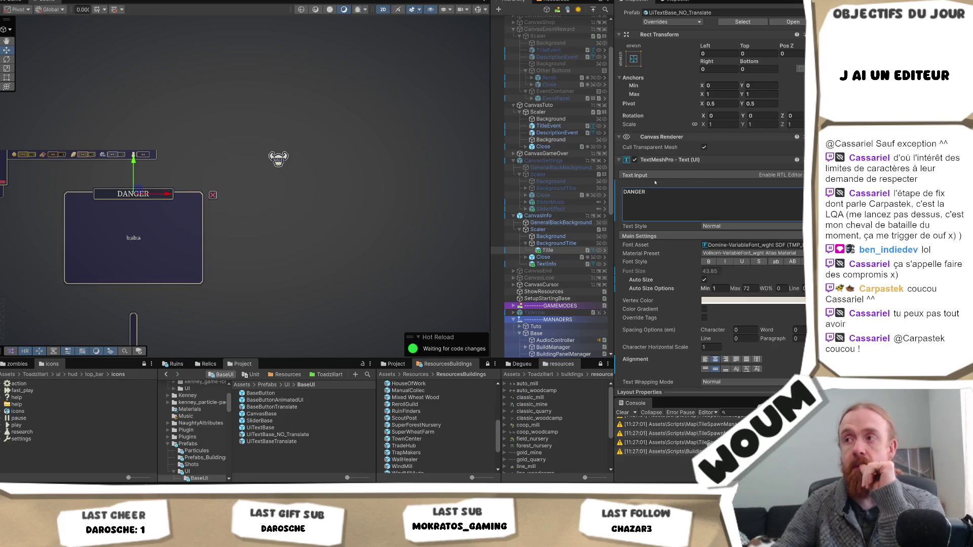
pyautogui.press('f')
pyautogui.moveTo(613, 180); pyautogui.dragTo(602, 180)
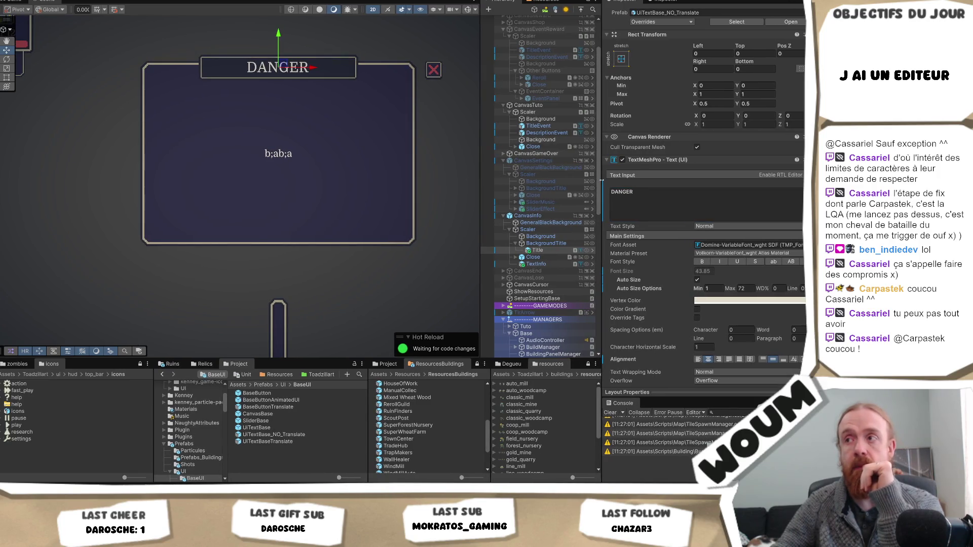
pyautogui.click(538, 265)
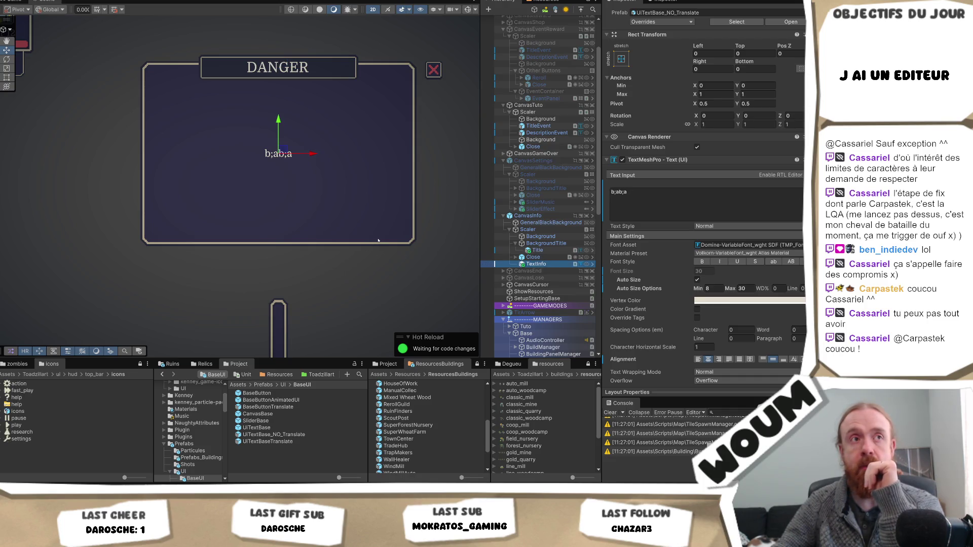
pyautogui.moveTo(378, 240)
pyautogui.mouseDown()
pyautogui.moveTo(365, 313)
pyautogui.moveTo(381, 279)
pyautogui.moveTo(424, 280)
pyautogui.moveTo(427, 291)
pyautogui.mouseUp()
pyautogui.scroll(-3, 396, 256)
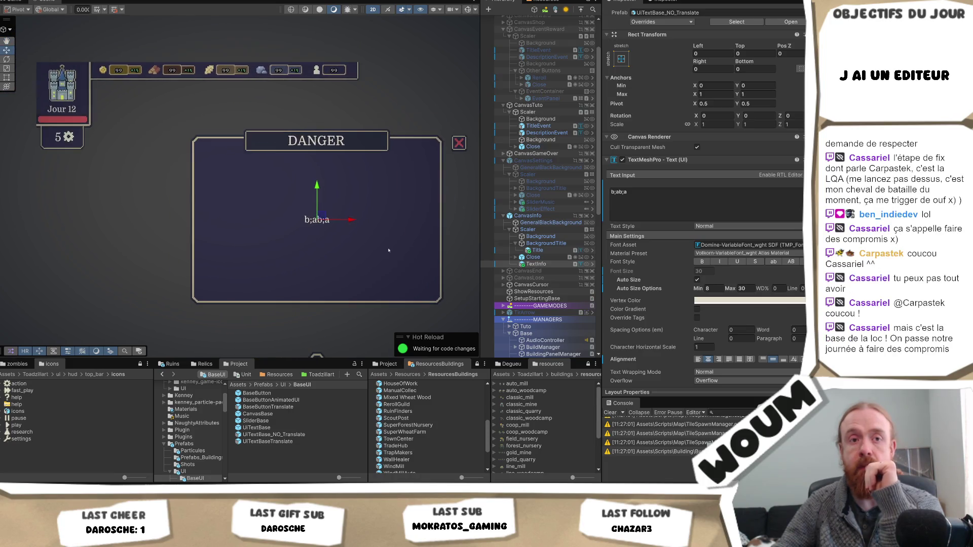
pyautogui.scroll(-2, 389, 250)
pyautogui.moveTo(403, 249); pyautogui.dragTo(351, 189)
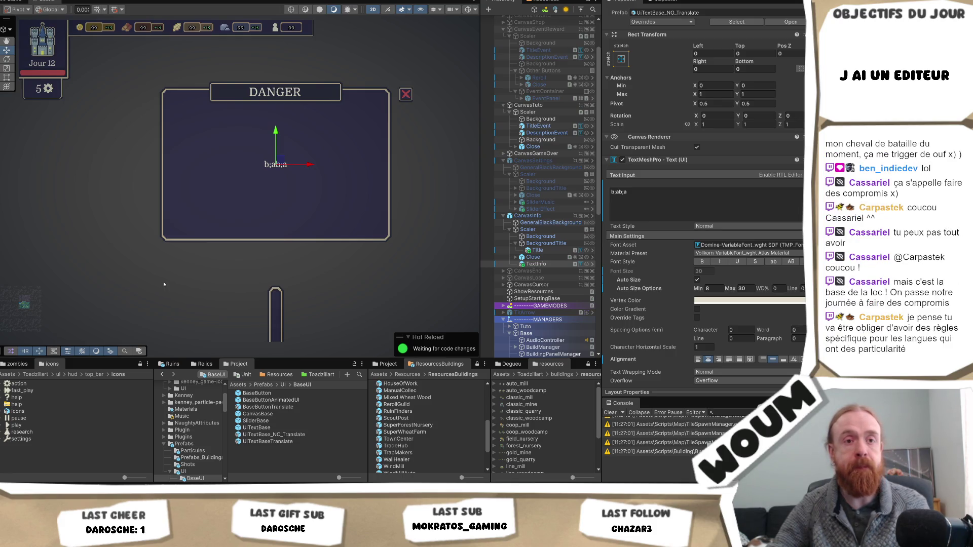
pyautogui.click(186, 279)
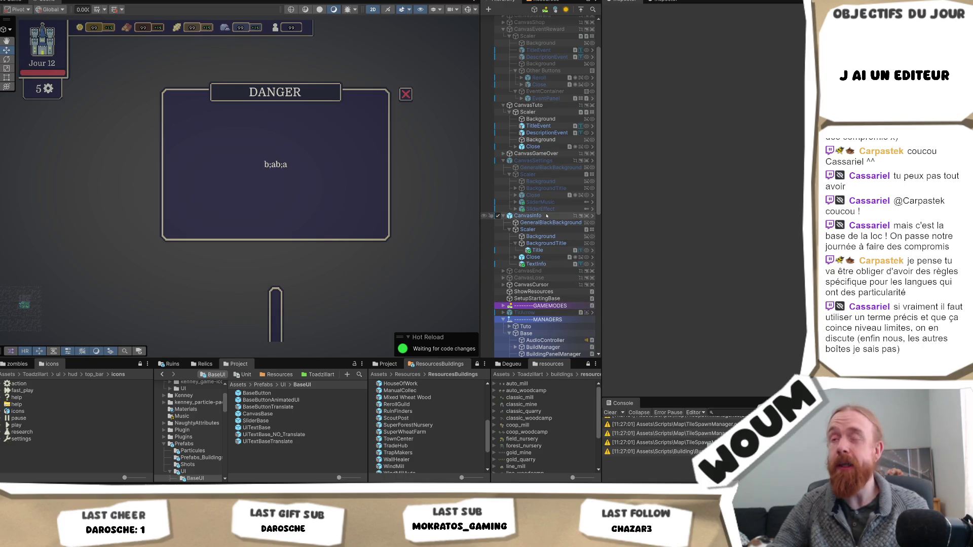
# Select CanvasInfo to view its Canvas and Canvas Scaler, panning the Scene around the popup.
pyautogui.click(528, 216)
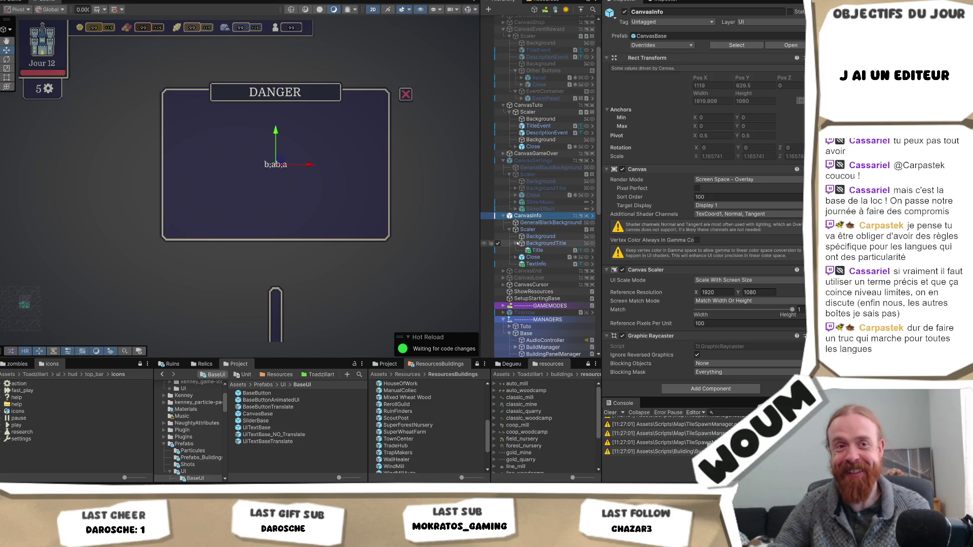
pyautogui.moveTo(400, 223); pyautogui.dragTo(339, 254)
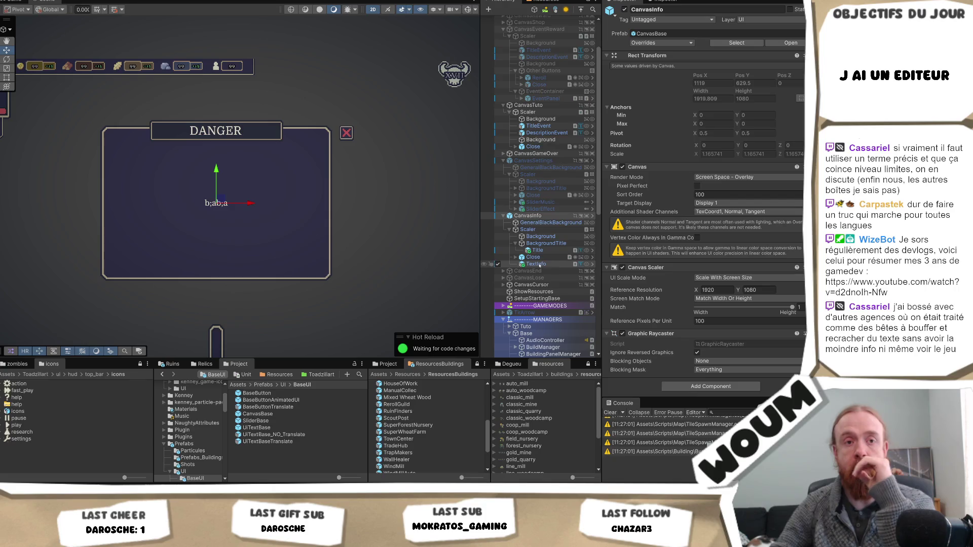
pyautogui.moveTo(377, 226); pyautogui.dragTo(393, 219)
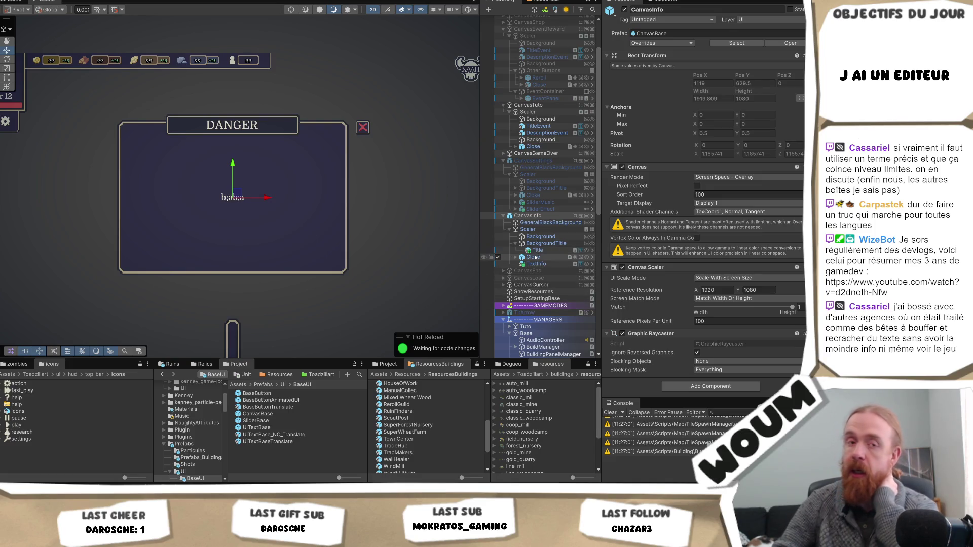
pyautogui.moveTo(377, 212)
pyautogui.mouseDown()
pyautogui.moveTo(404, 218)
pyautogui.moveTo(430, 191)
pyautogui.moveTo(398, 189)
pyautogui.moveTo(446, 179)
pyautogui.moveTo(393, 182)
pyautogui.moveTo(380, 198)
pyautogui.mouseUp()
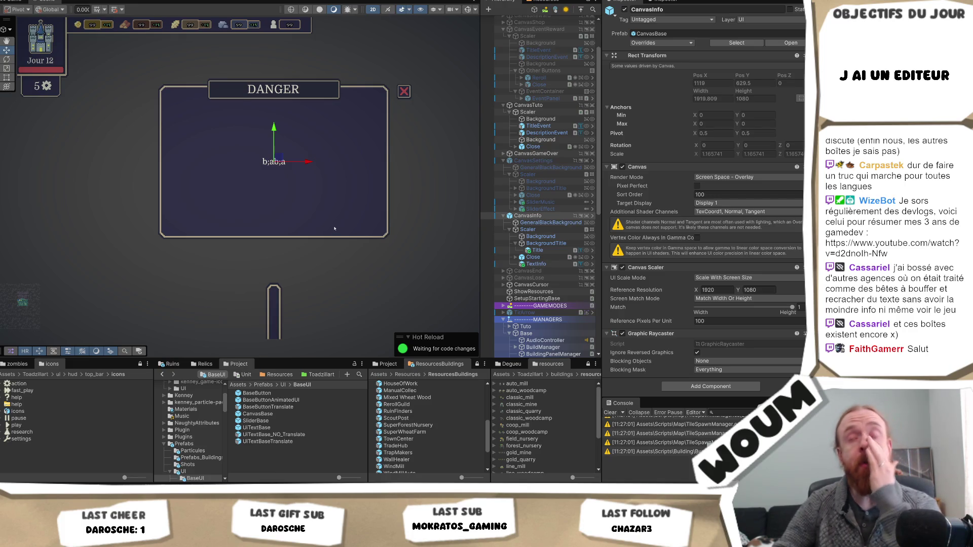
pyautogui.moveTo(415, 246)
pyautogui.mouseDown()
pyautogui.moveTo(294, 210)
pyautogui.moveTo(346, 242)
pyautogui.moveTo(402, 255)
pyautogui.moveTo(390, 245)
pyautogui.moveTo(406, 249)
pyautogui.moveTo(401, 241)
pyautogui.mouseUp()
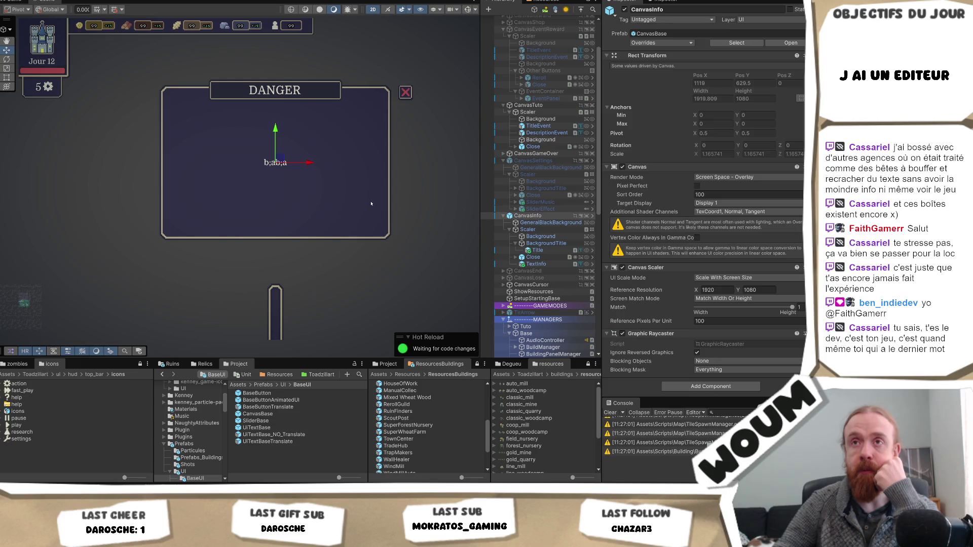
pyautogui.moveTo(372, 203)
pyautogui.mouseDown()
pyautogui.moveTo(382, 211)
pyautogui.moveTo(374, 203)
pyautogui.mouseUp()
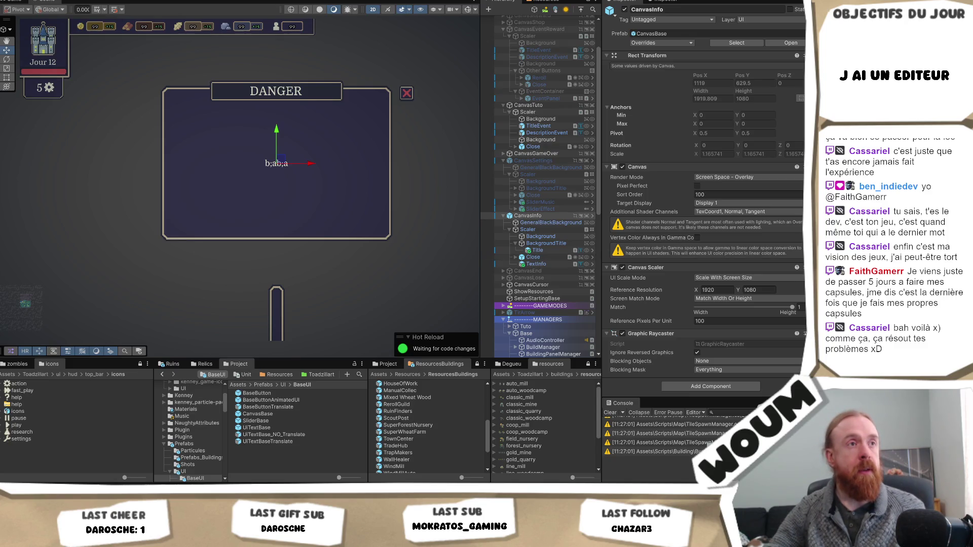
pyautogui.click(411, 236)
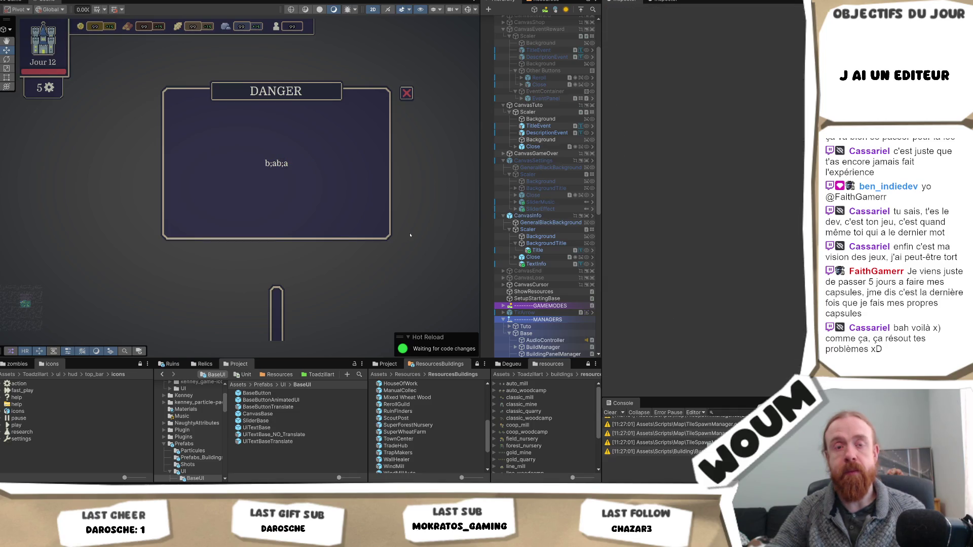
pyautogui.scroll(2, 411, 235)
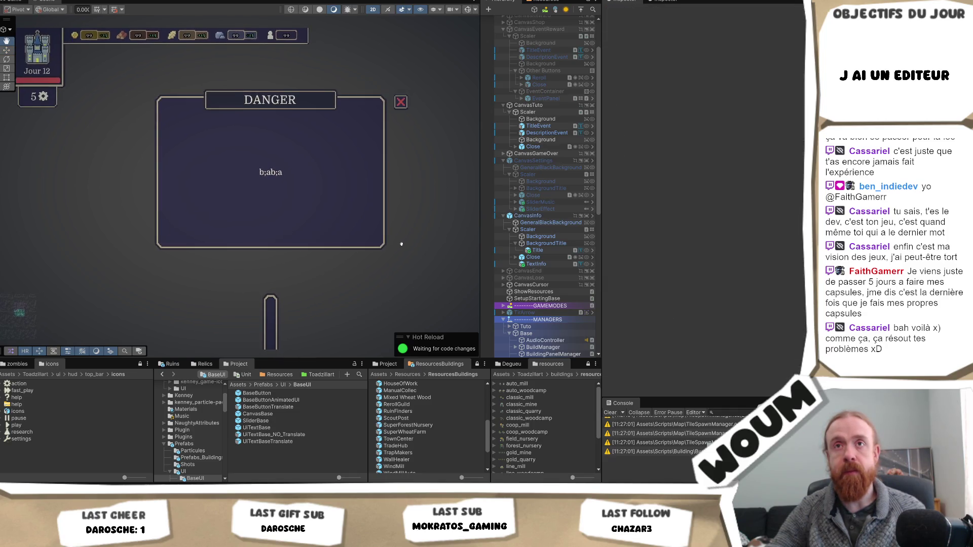
pyautogui.scroll(-2, 405, 237)
pyautogui.moveTo(406, 236)
pyautogui.mouseDown()
pyautogui.moveTo(413, 263)
pyautogui.moveTo(406, 231)
pyautogui.moveTo(410, 239)
pyautogui.mouseUp()
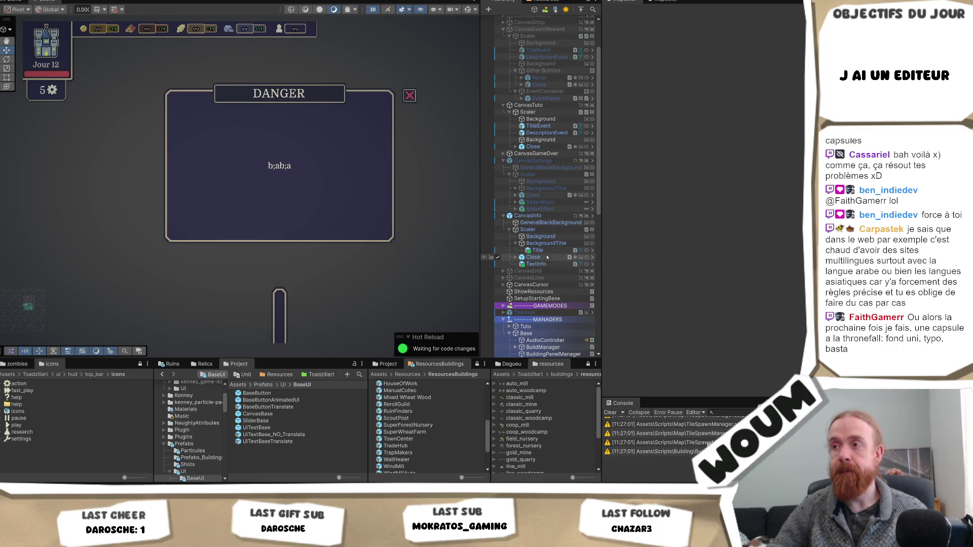
# Check CanvasInfo and TextInfo, then view the Scaler's Panel Animation: 0.5 Out Back, 0.35 In Back.
pyautogui.click(528, 216)
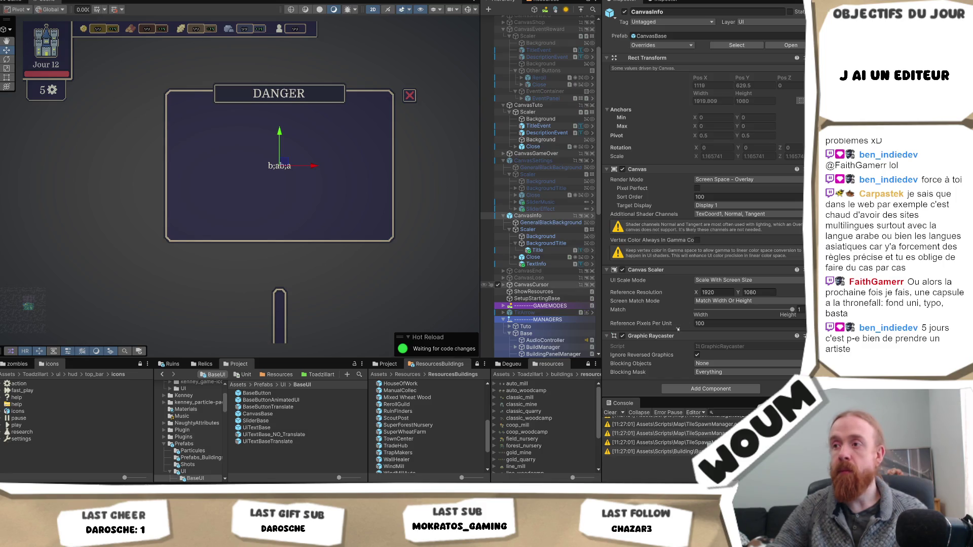
pyautogui.scroll(-2, 544, 241)
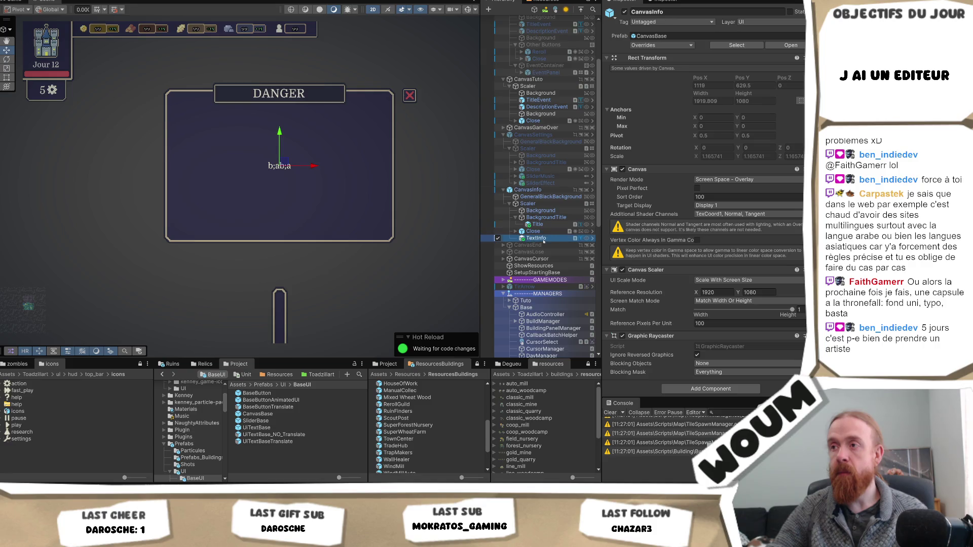
pyautogui.click(538, 238)
pyautogui.scroll(-10, 713, 247)
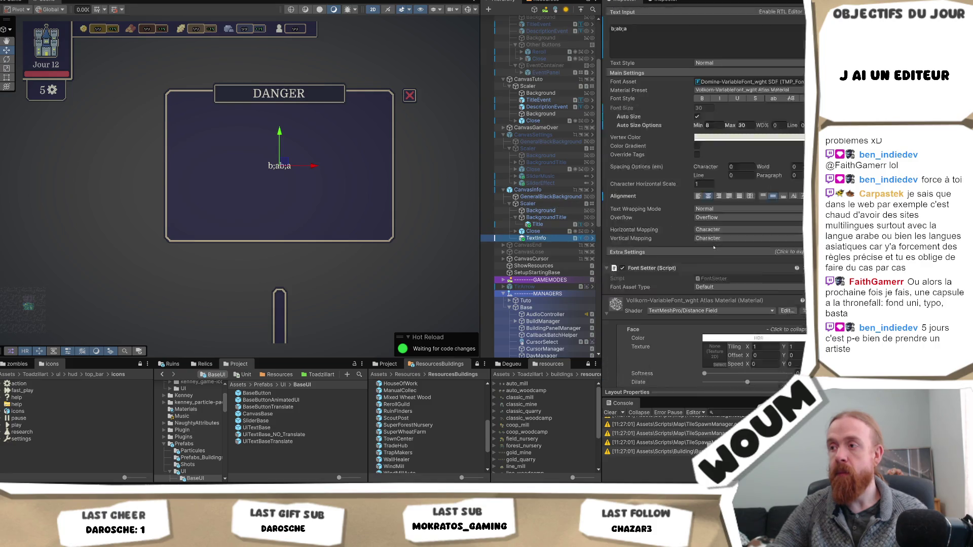
pyautogui.scroll(-3, 714, 247)
pyautogui.click(553, 203)
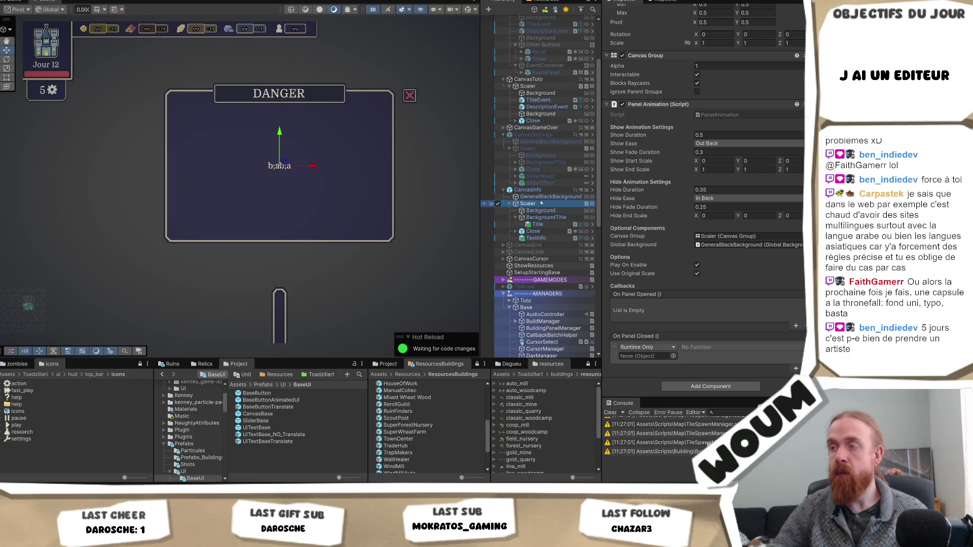
# Delete the popup Scaler's empty On Panel Closed entry and apply it to the CanvasBase prefab.
pyautogui.scroll(2, 541, 202)
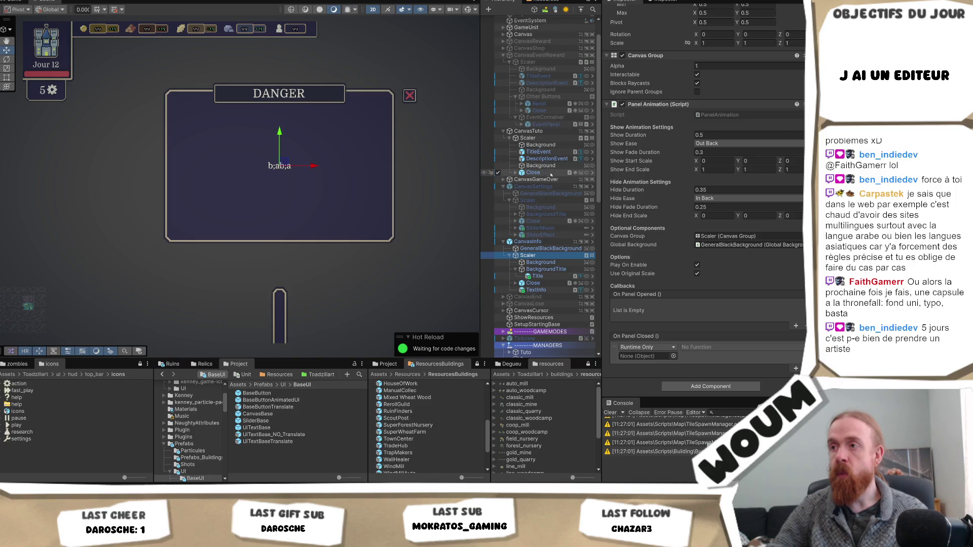
pyautogui.click(551, 199)
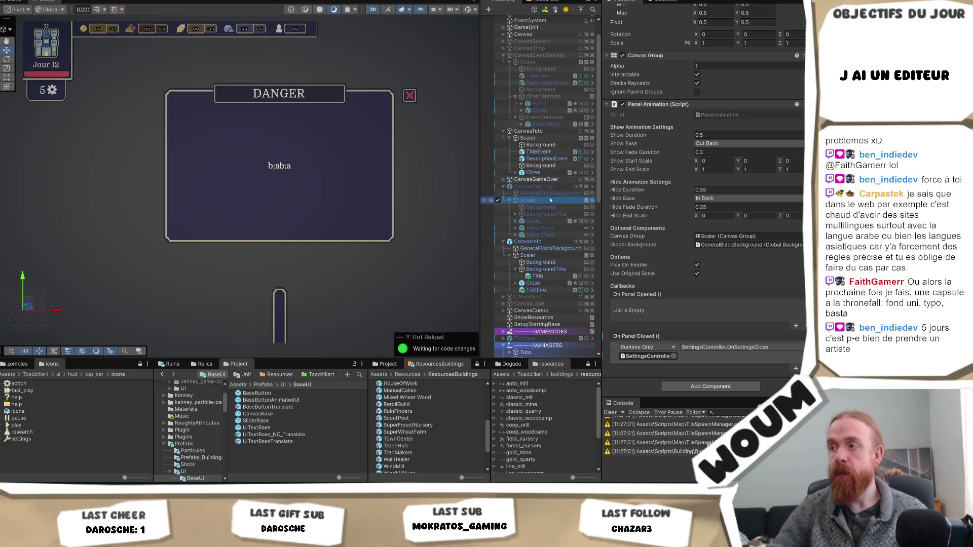
pyautogui.click(555, 255)
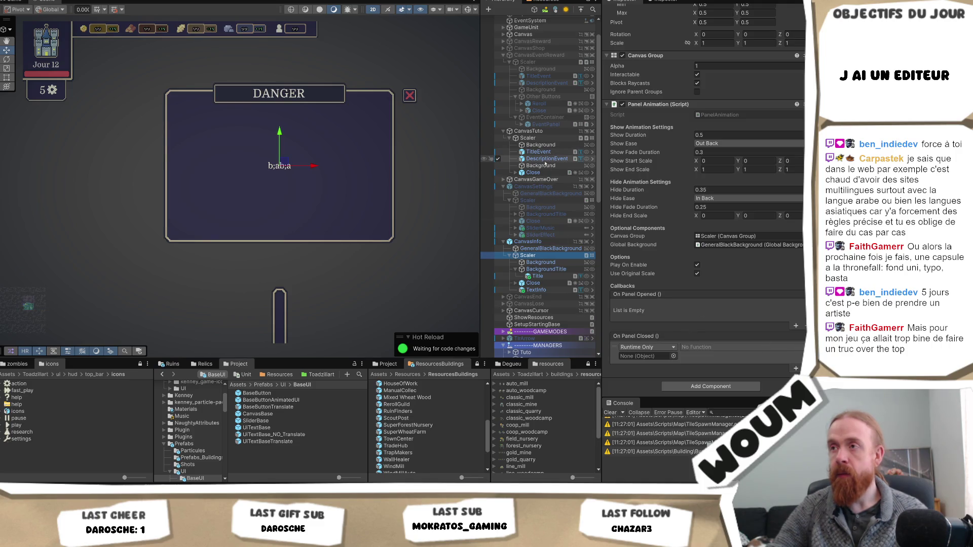
pyautogui.click(604, 337)
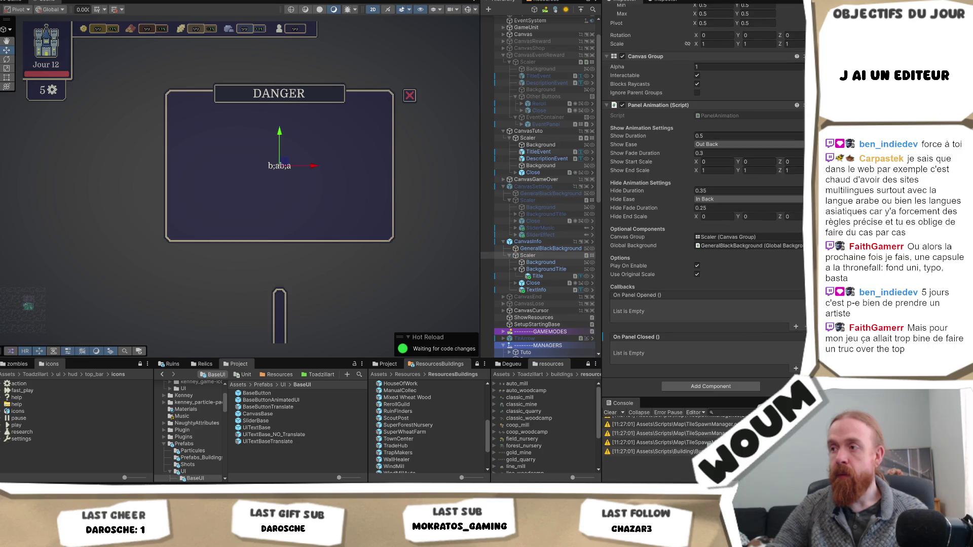
pyautogui.rightClick(652, 338)
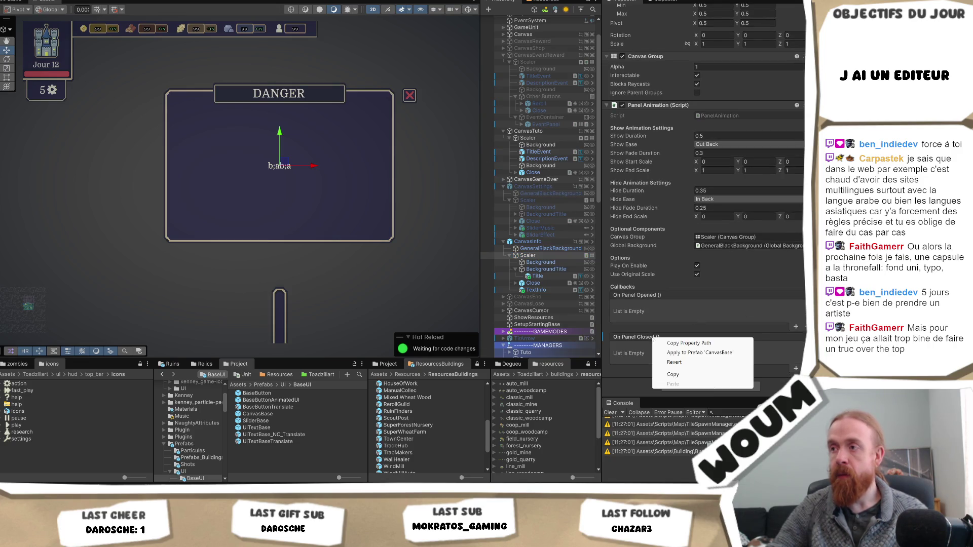
pyautogui.click(718, 353)
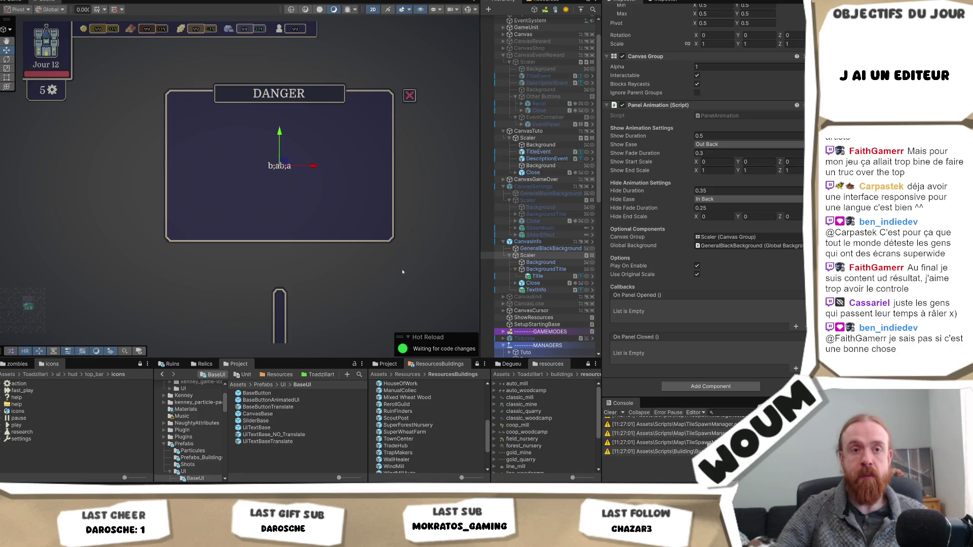
pyautogui.moveTo(402, 272)
pyautogui.mouseDown()
pyautogui.moveTo(388, 291)
pyautogui.moveTo(388, 279)
pyautogui.moveTo(389, 291)
pyautogui.mouseUp()
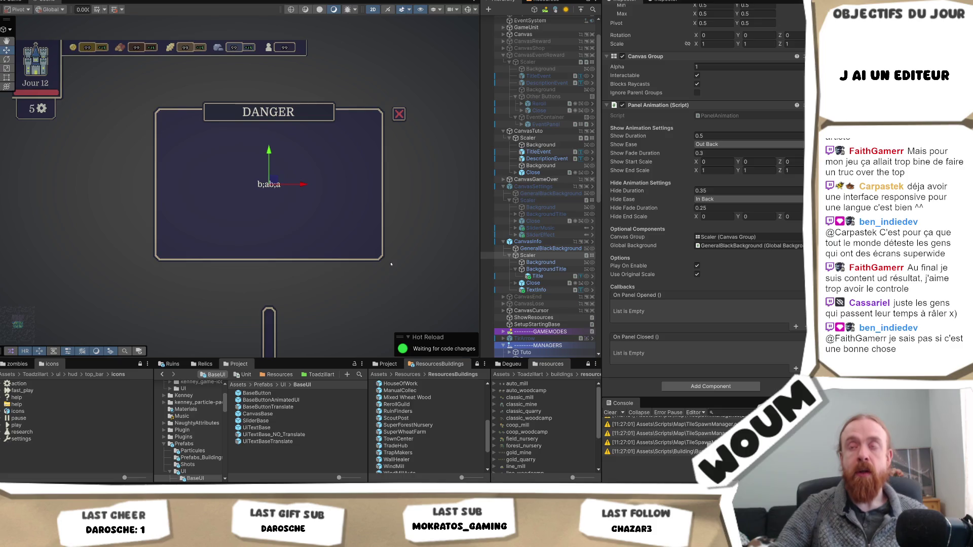
pyautogui.scroll(2, 402, 233)
pyautogui.moveTo(404, 239); pyautogui.dragTo(401, 249)
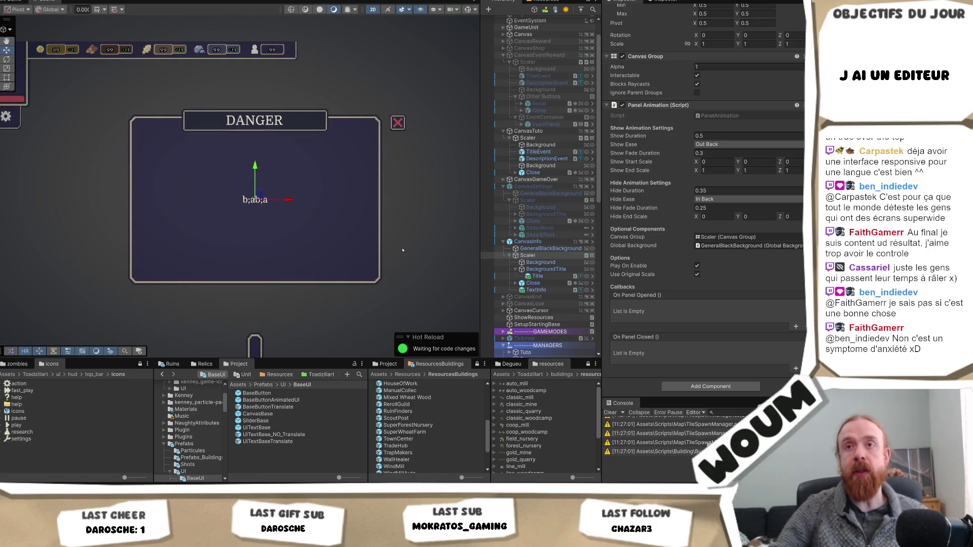
pyautogui.moveTo(289, 260)
pyautogui.mouseDown()
pyautogui.moveTo(326, 263)
pyautogui.moveTo(326, 235)
pyautogui.mouseUp()
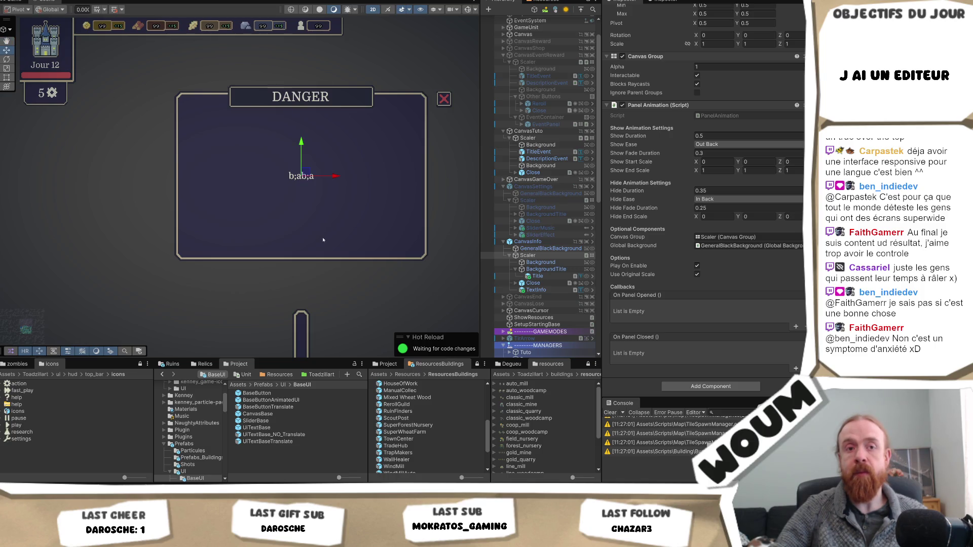
pyautogui.moveTo(322, 239); pyautogui.dragTo(323, 251)
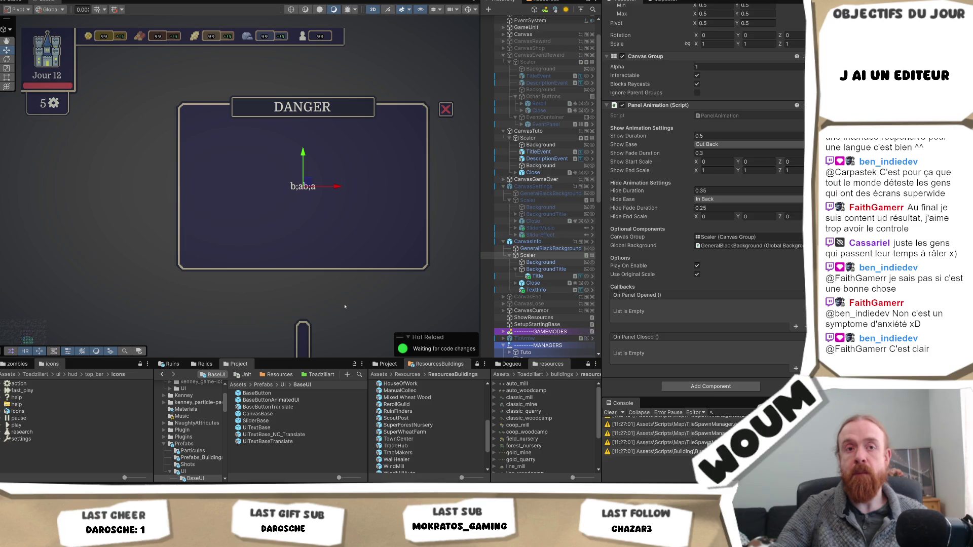
# Inspect CanvasInfo, its Scaler and CanvasSettings, then TextInfo's TextMeshPro auto size of 8–30.
pyautogui.click(344, 306)
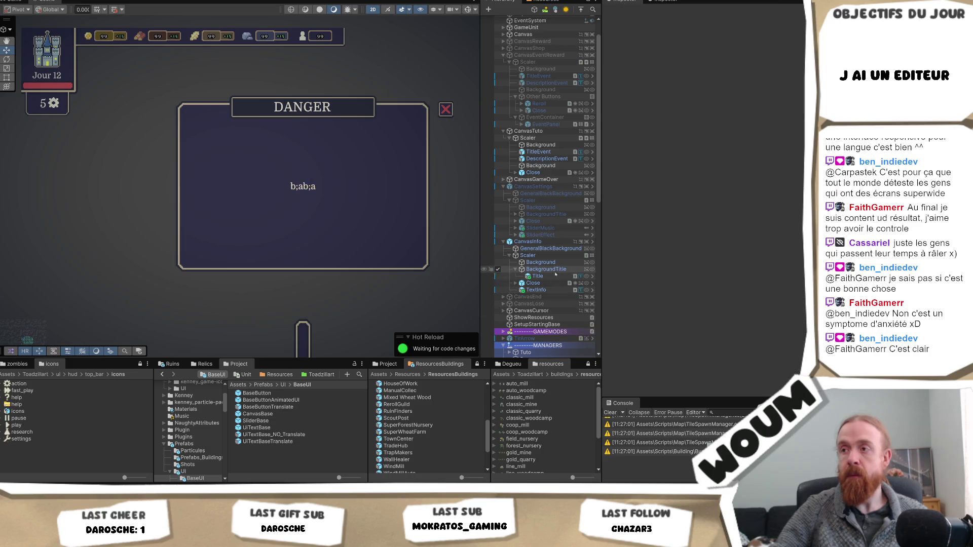
pyautogui.click(553, 243)
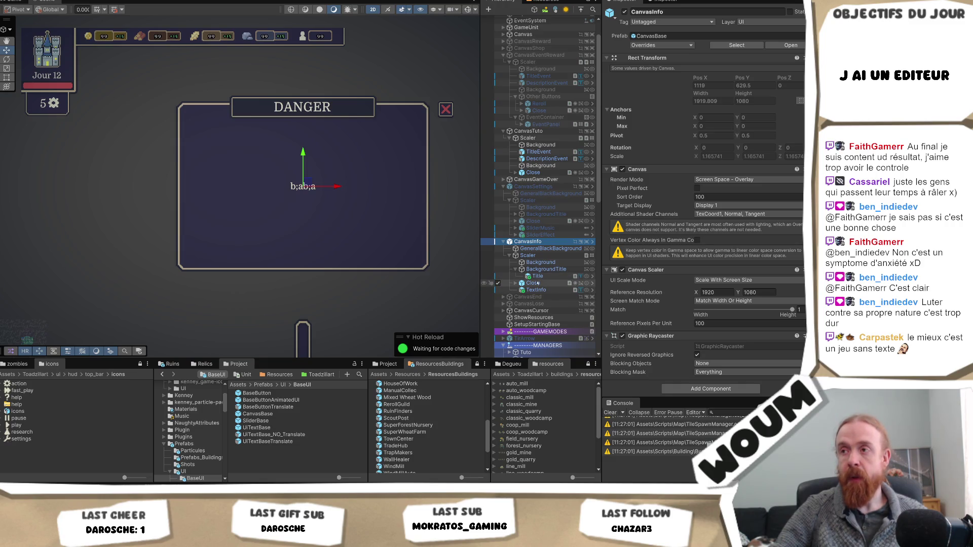
pyautogui.scroll(-1, 747, 282)
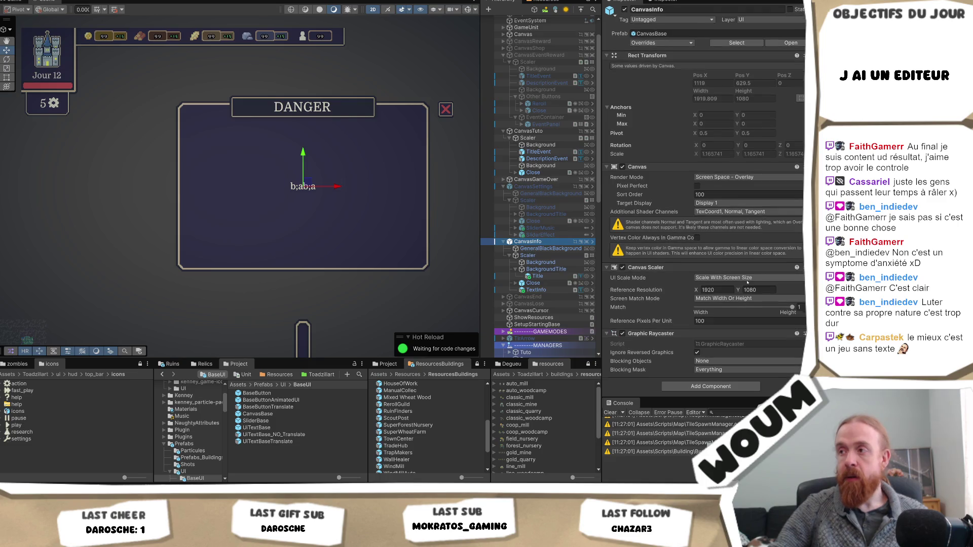
pyautogui.click(537, 255)
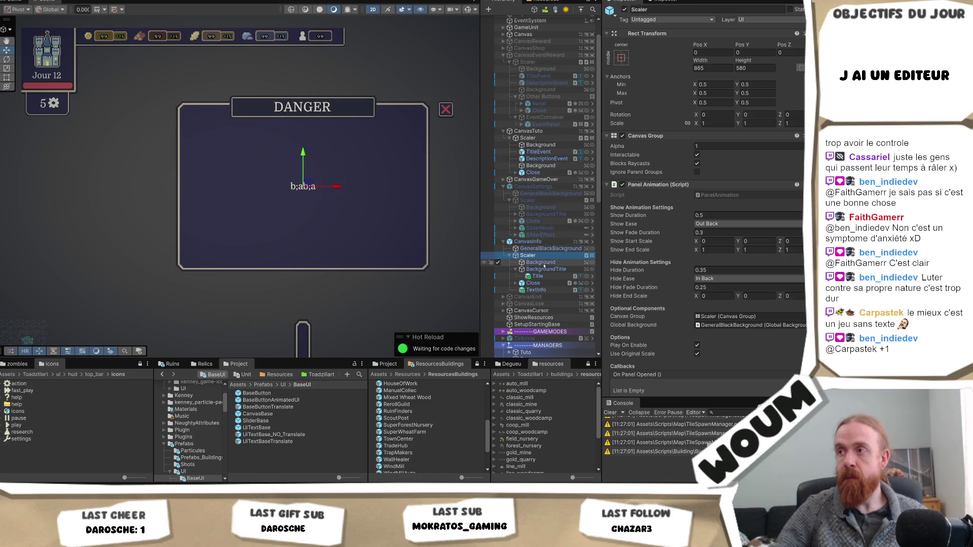
pyautogui.click(533, 186)
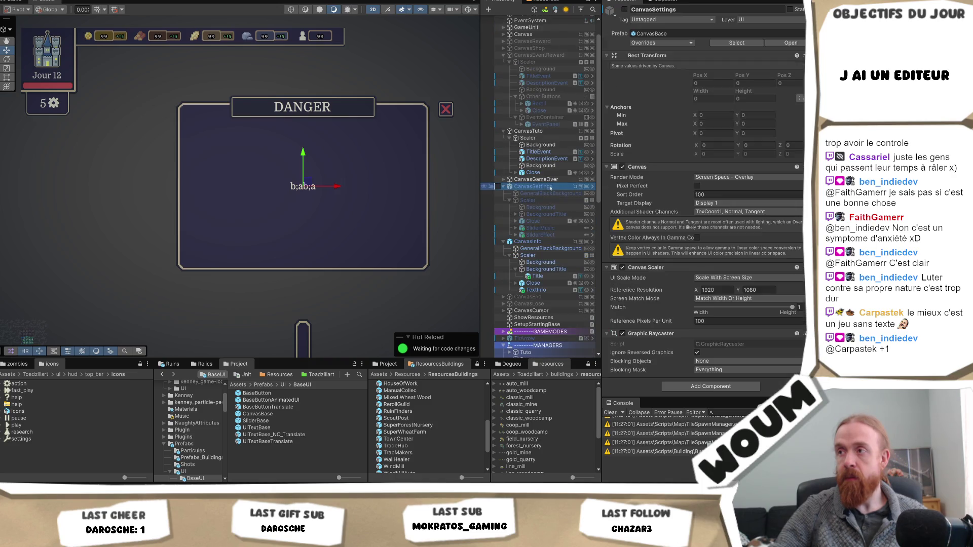
pyautogui.click(537, 289)
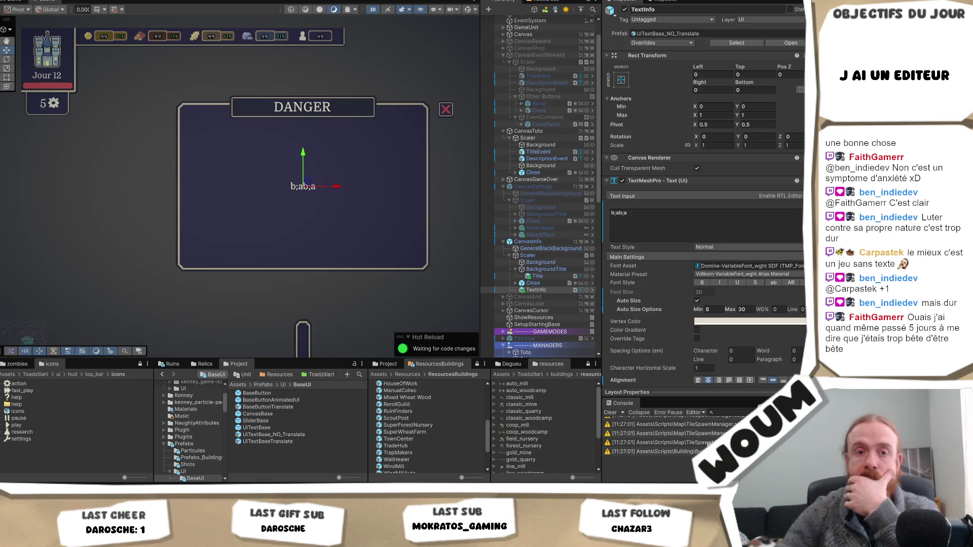
pyautogui.click(536, 290)
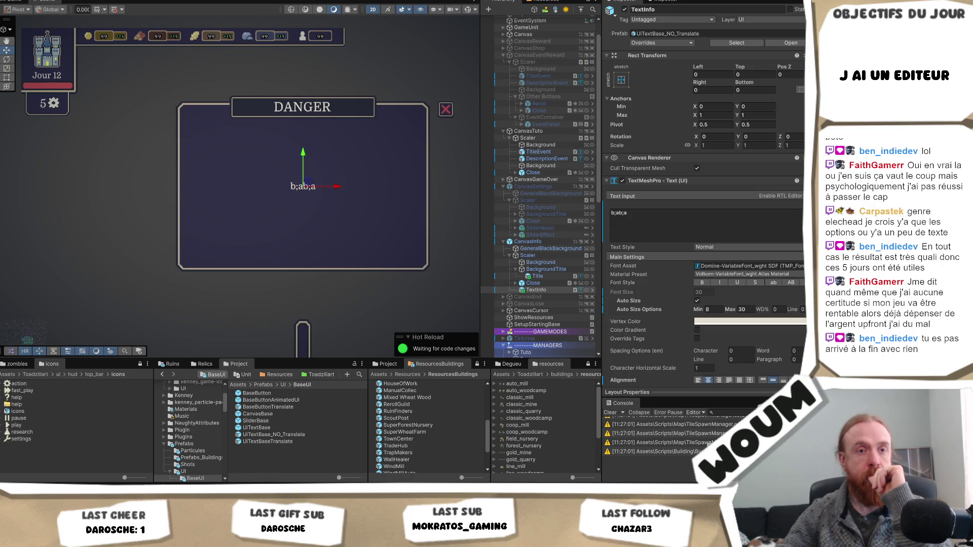
# Deselect TextInfo so the Inspector clears, leaving only the DANGER popup in view.
pyautogui.click(141, 207)
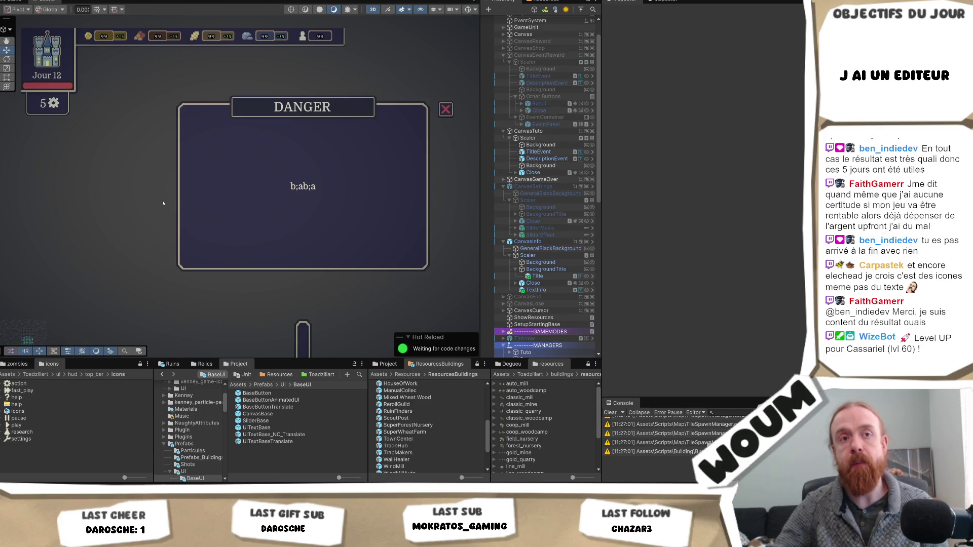
# Pan the Scene view slightly around the DANGER popup.
pyautogui.moveTo(164, 202)
pyautogui.mouseDown()
pyautogui.moveTo(159, 189)
pyautogui.moveTo(156, 197)
pyautogui.moveTo(172, 189)
pyautogui.moveTo(159, 186)
pyautogui.mouseUp()
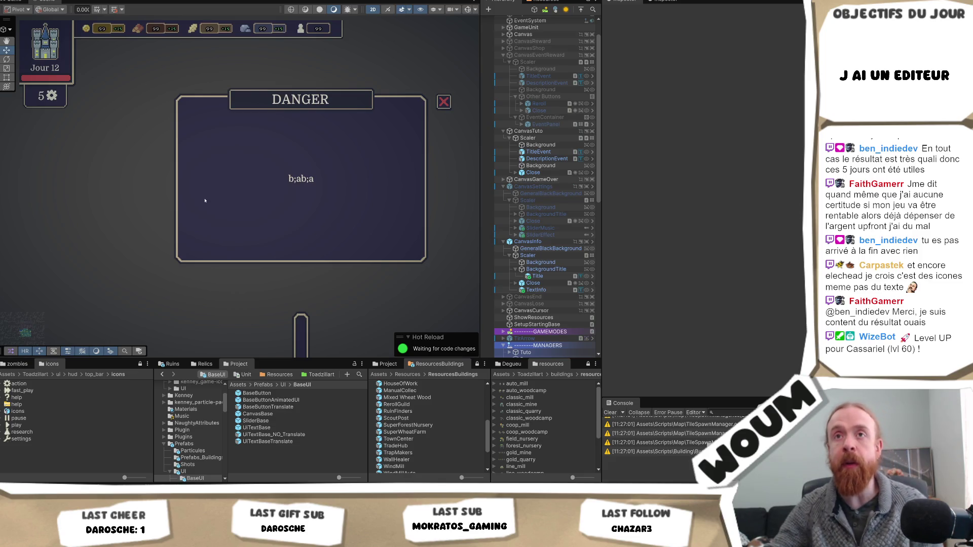
pyautogui.moveTo(109, 160); pyautogui.dragTo(115, 165)
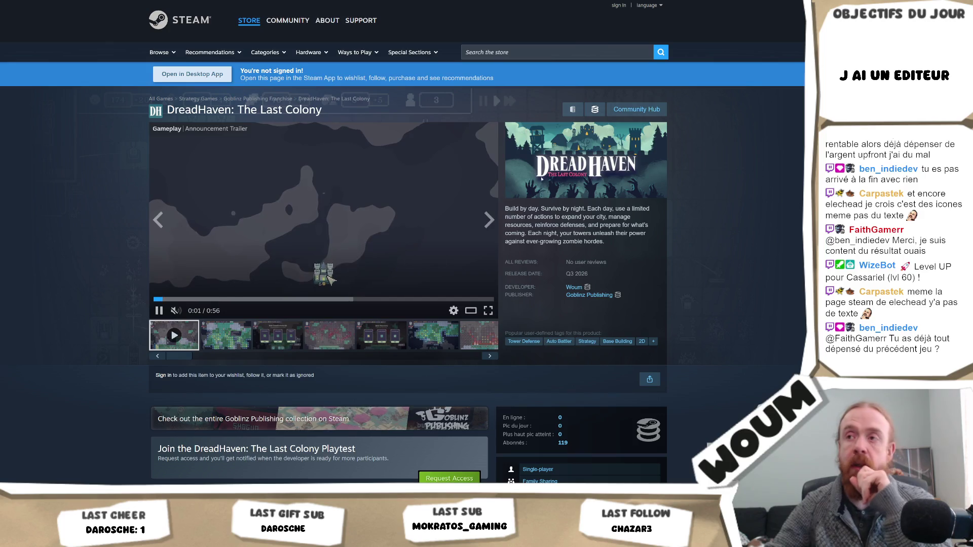
pyautogui.scroll(-3, 737, 251)
pyautogui.scroll(-2, 737, 251)
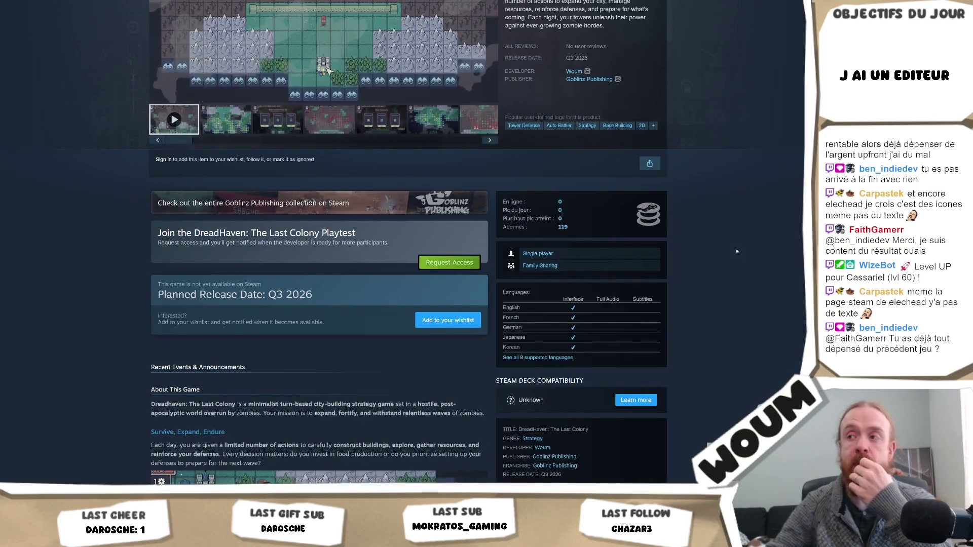
pyautogui.scroll(-2, 737, 251)
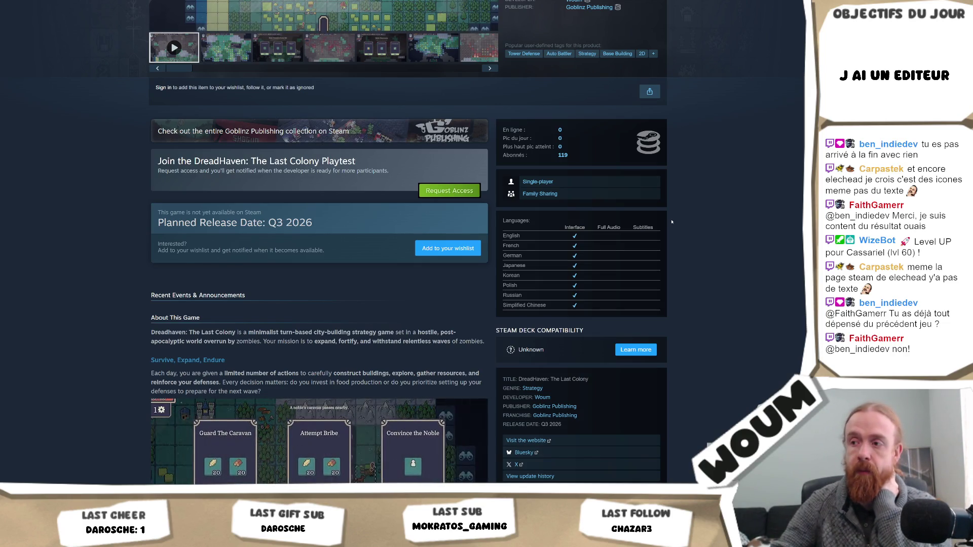
pyautogui.scroll(-2, 672, 222)
pyautogui.scroll(2, 672, 222)
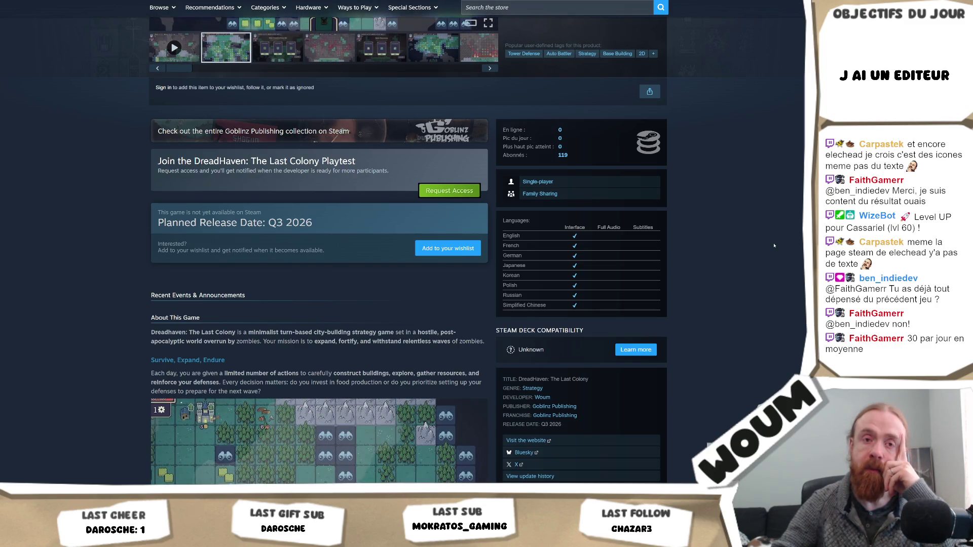
pyautogui.scroll(5, 567, 53)
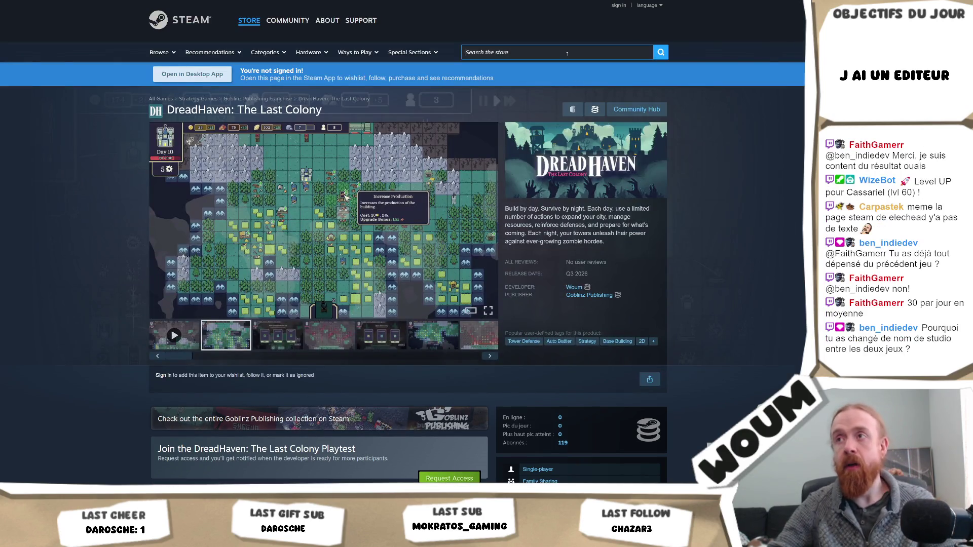
# Search the store for 'idle colony', open its page, then its developer's game list.
pyautogui.click(567, 53)
pyautogui.write('idle colon')
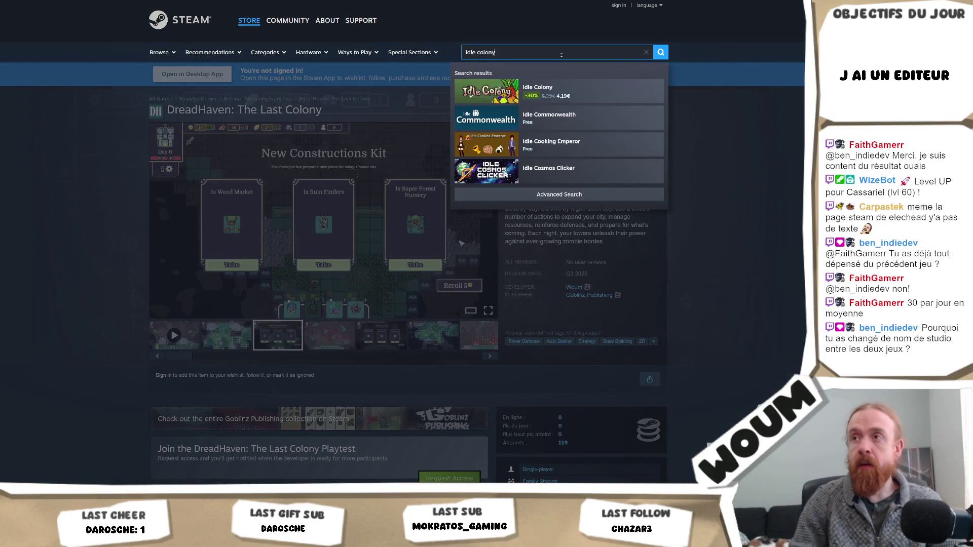
pyautogui.write('y')
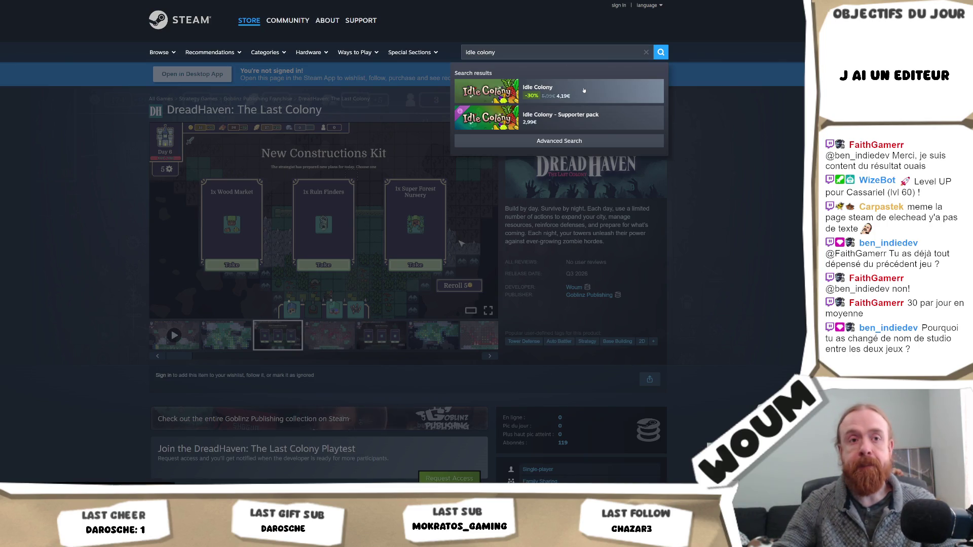
pyautogui.click(584, 90)
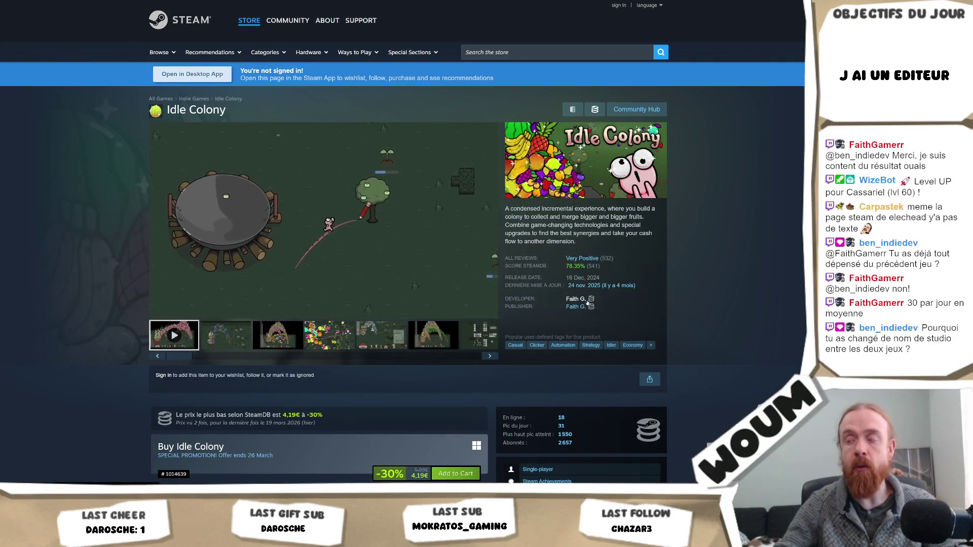
pyautogui.click(575, 300)
pyautogui.scroll(-3, 659, 301)
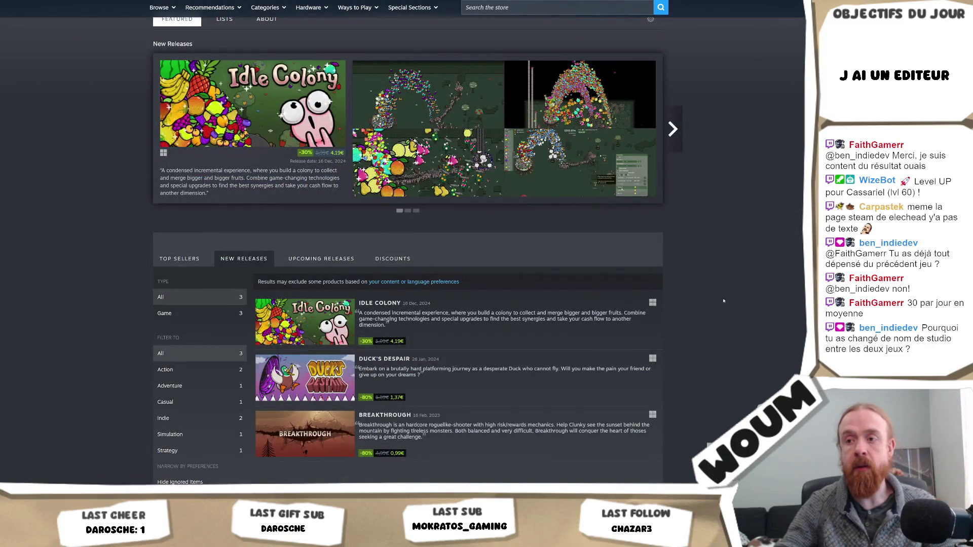
# Browse the Breakthrough and Duck's Despair pages, then revisit Idle Colony and its publisher page.
pyautogui.click(579, 417)
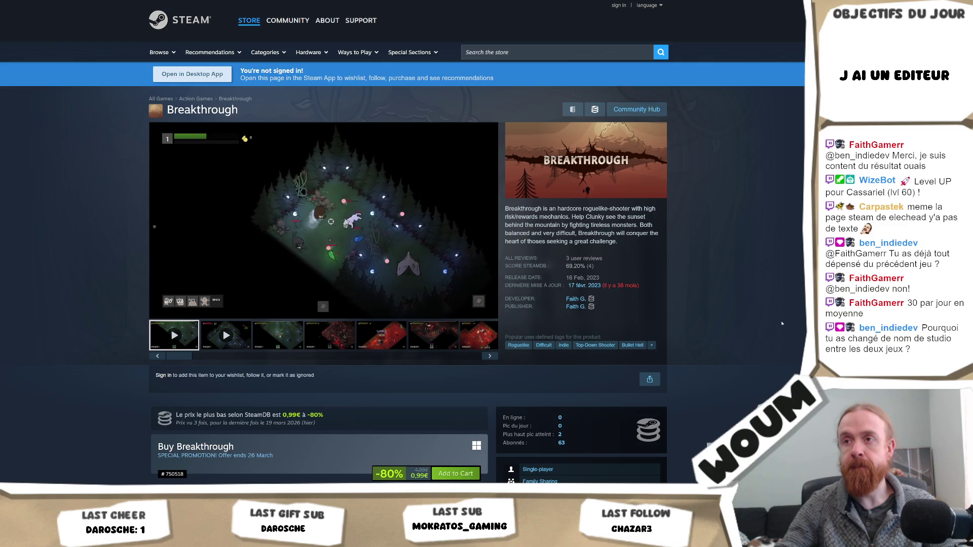
pyautogui.hotkey('alt', 'Left')
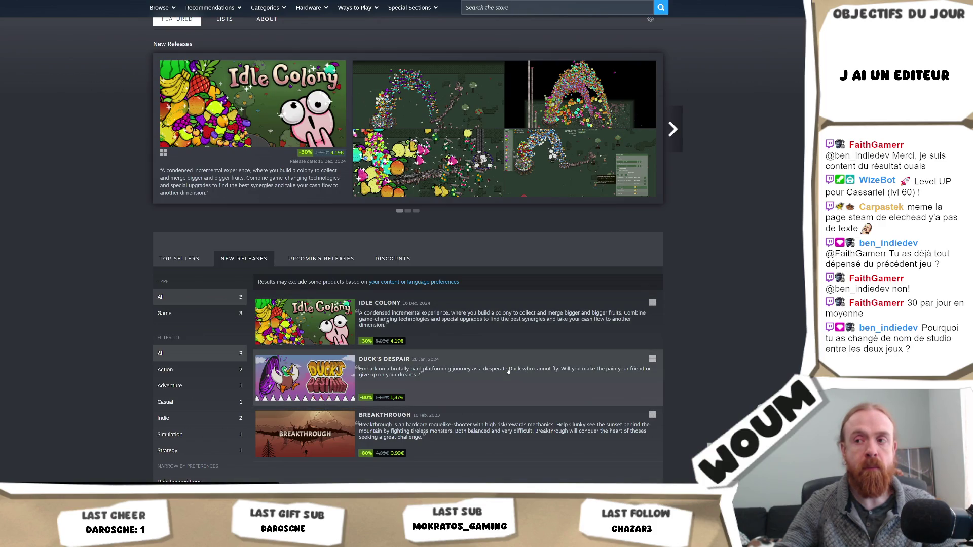
pyautogui.click(644, 354)
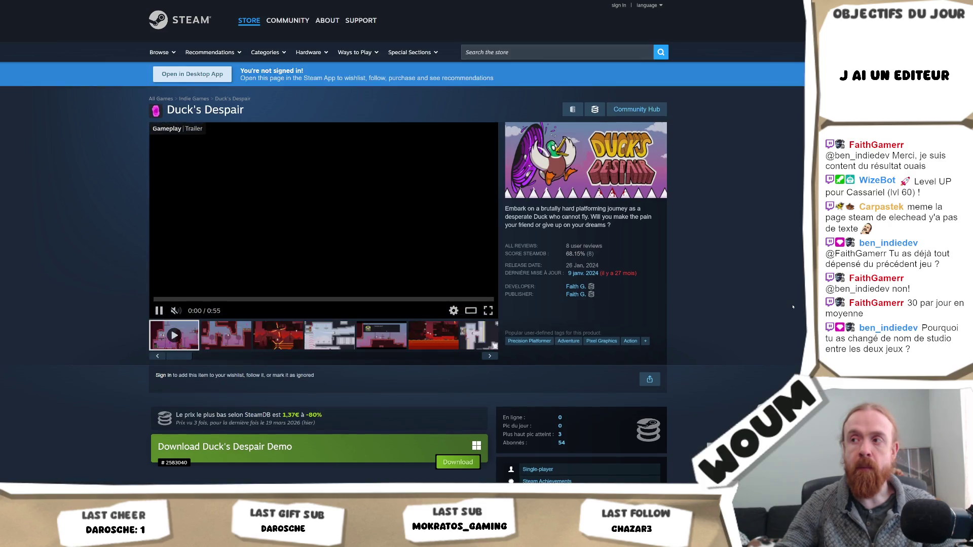
pyautogui.hotkey('alt', 'Left')
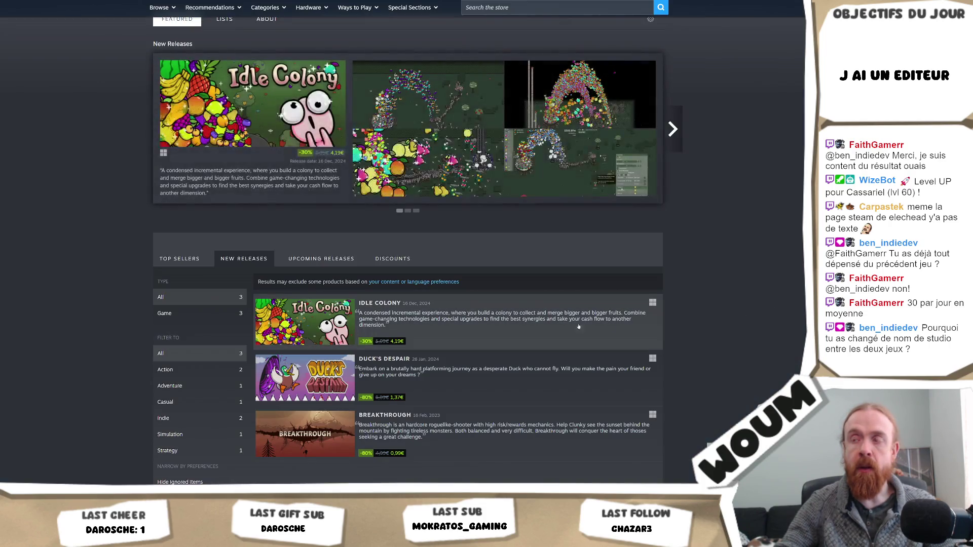
pyautogui.click(471, 322)
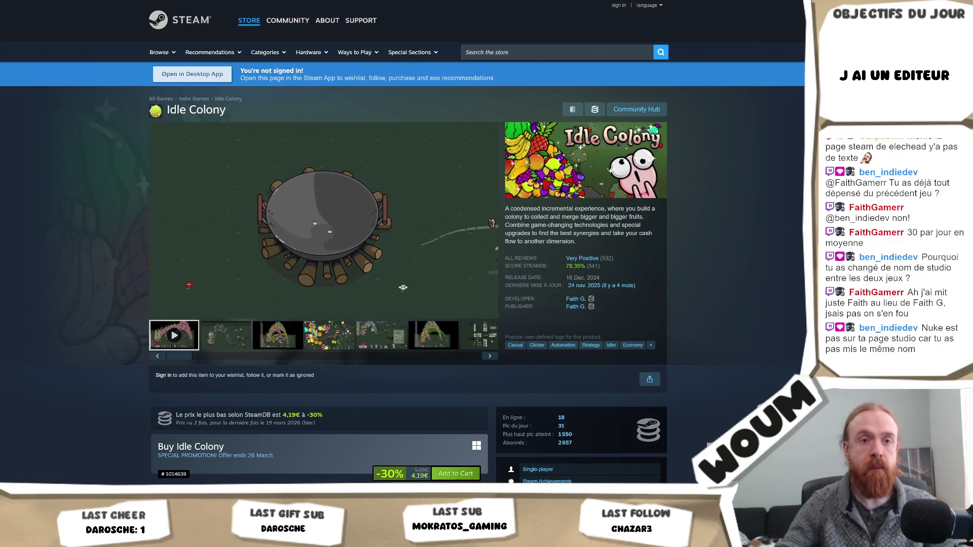
pyautogui.click(578, 307)
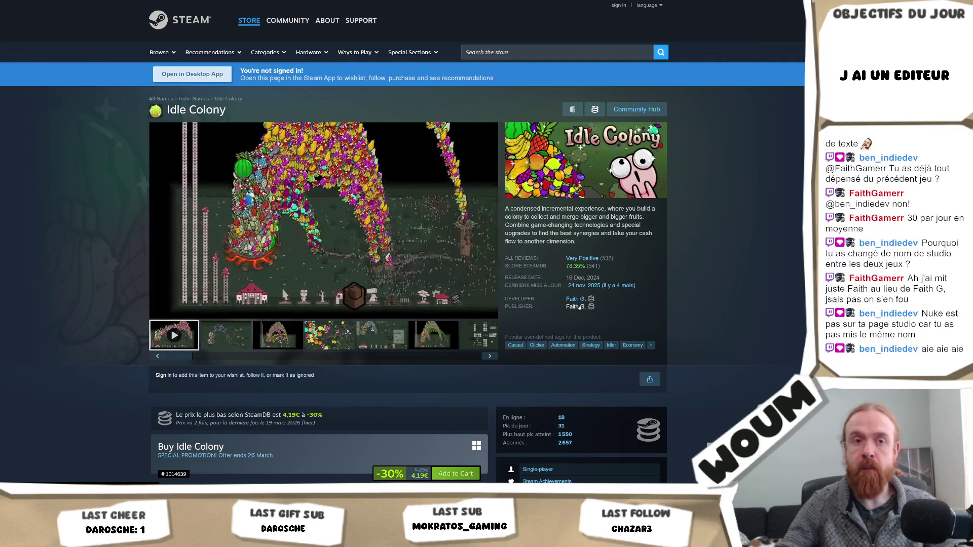
pyautogui.scroll(-3, 637, 369)
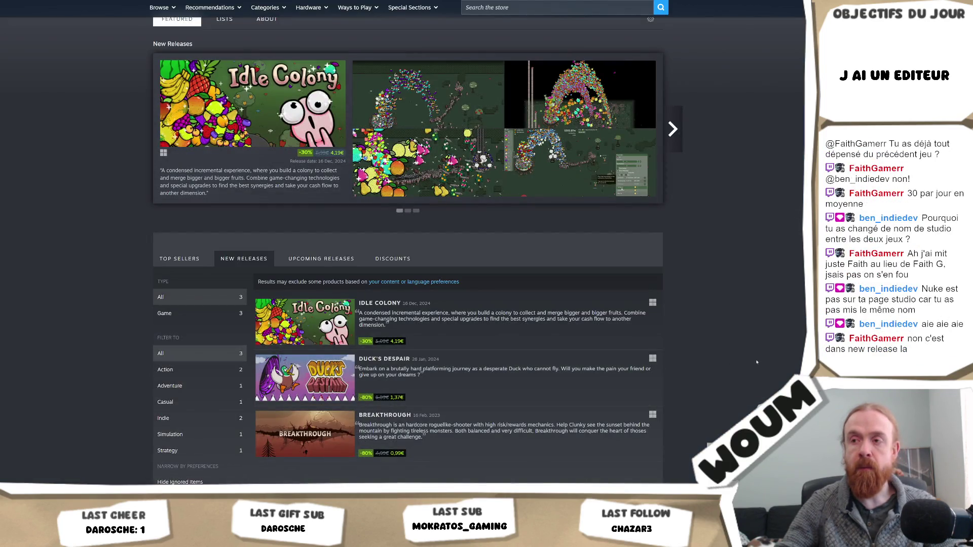
pyautogui.hotkey('alt', 'Left')
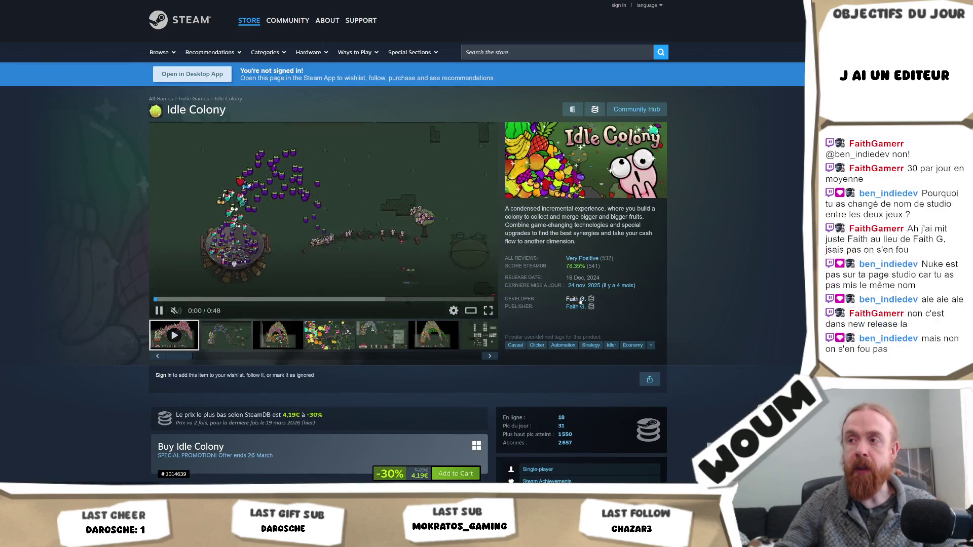
# Return to Idle Colony, open the developer page, and switch between Upcoming and New Releases.
pyautogui.hotkey('alt', 'Left')
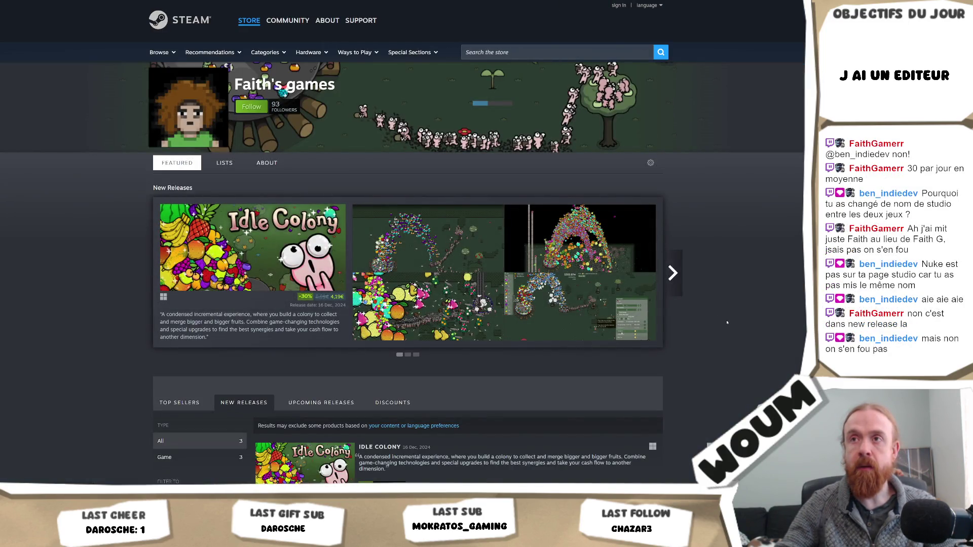
pyautogui.scroll(-3, 727, 322)
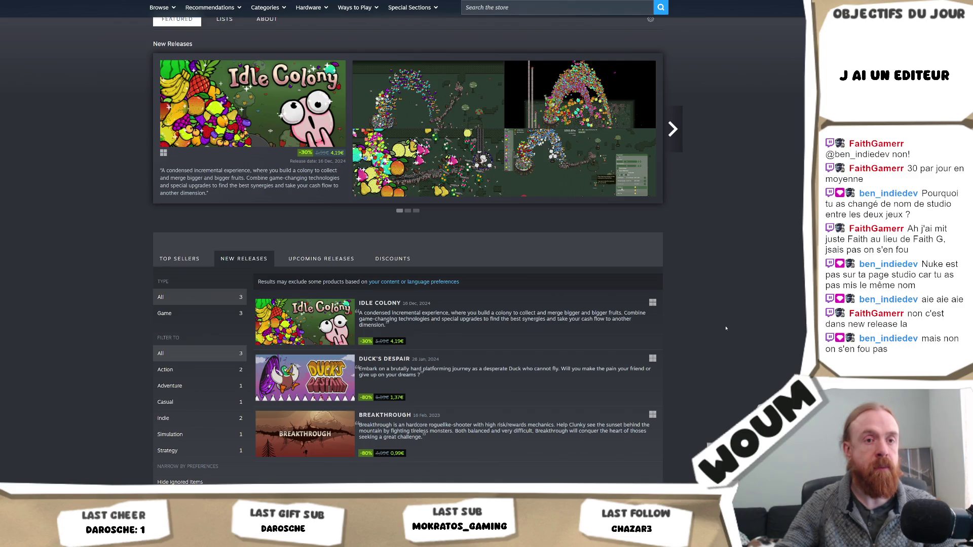
pyautogui.scroll(2, 726, 328)
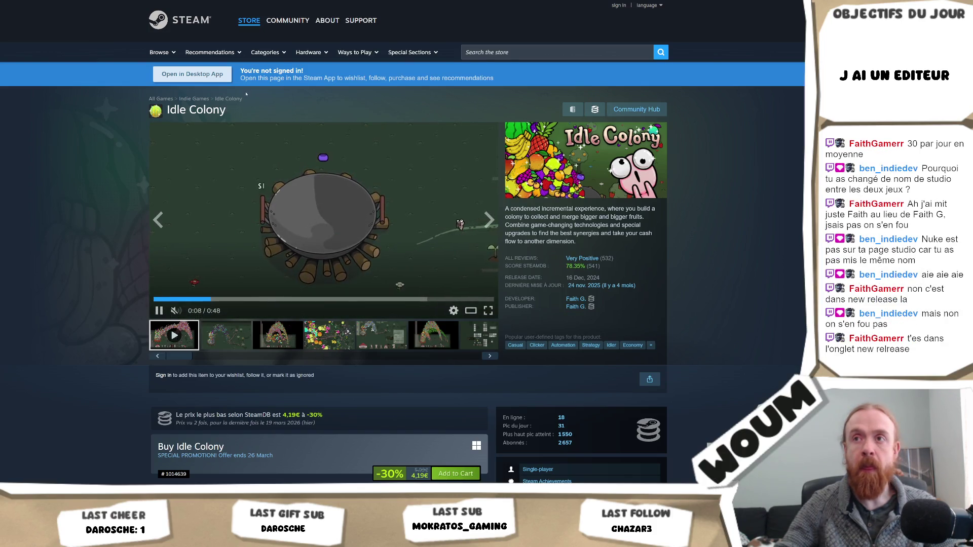
pyautogui.click(575, 299)
pyautogui.scroll(-3, 574, 307)
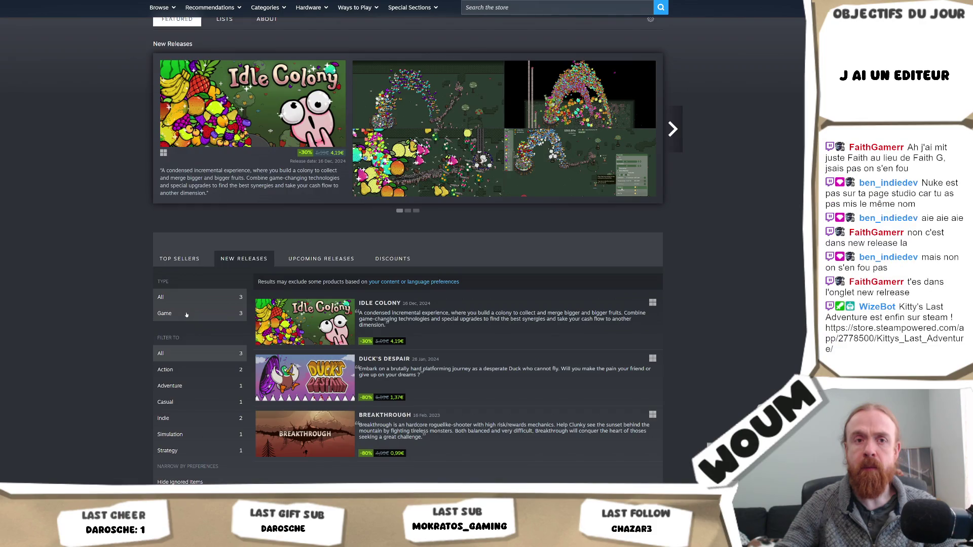
pyautogui.click(297, 258)
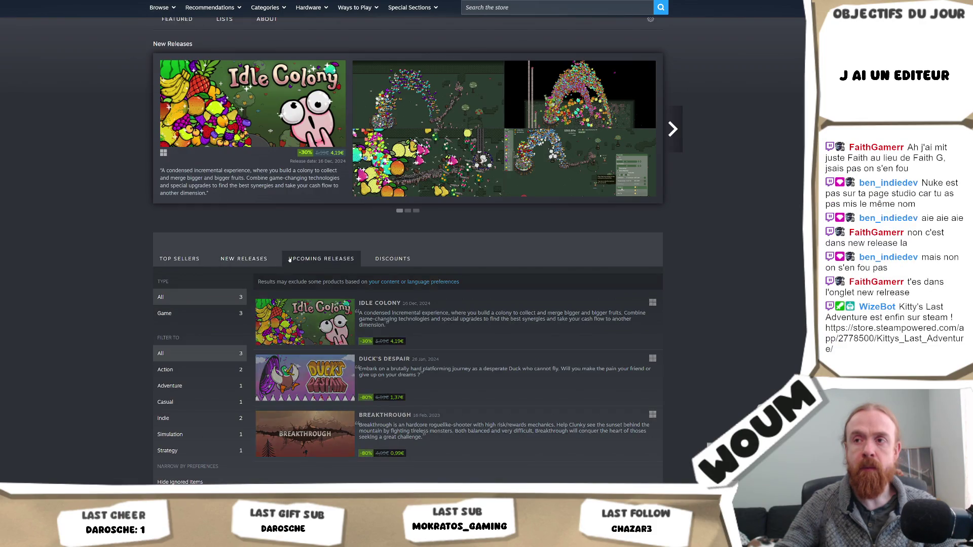
pyautogui.click(222, 262)
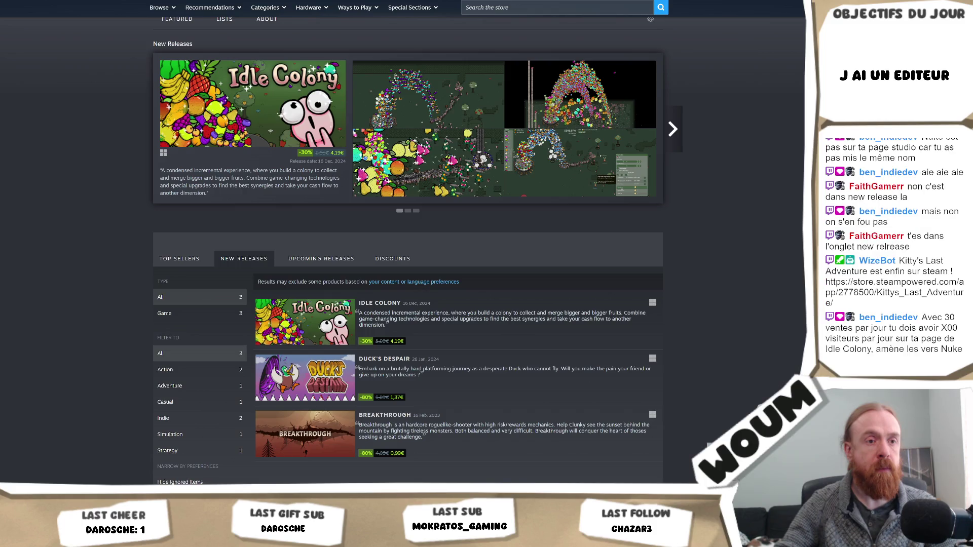
pyautogui.scroll(3, 260, 148)
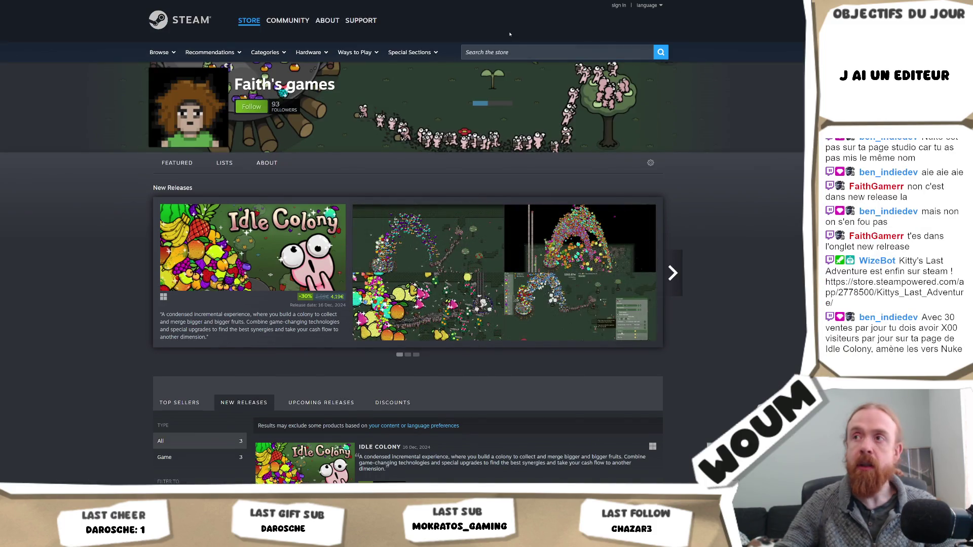
pyautogui.click(516, 51)
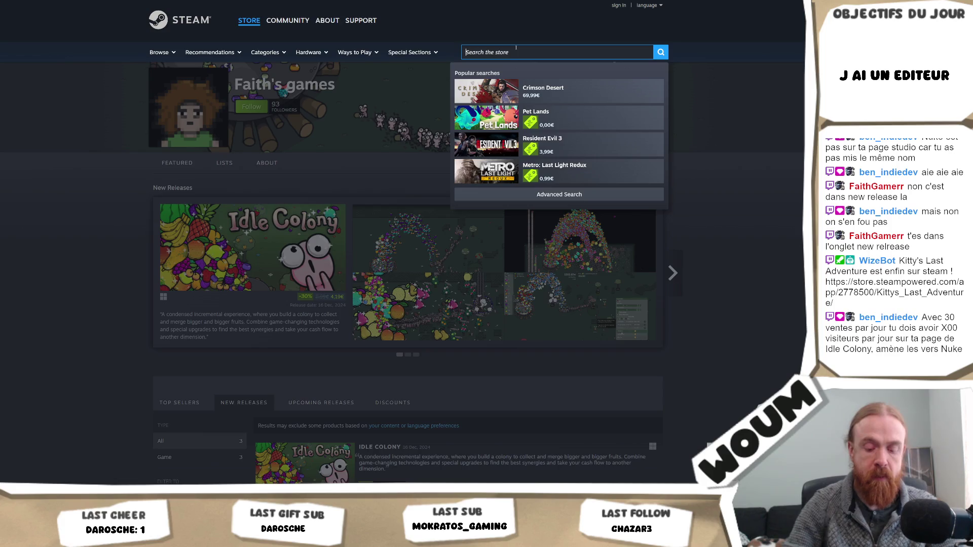
# Look up Nukes vs. Swords, view its publisher's games, return, and switch back to Unity.
pyautogui.write('nukevs')
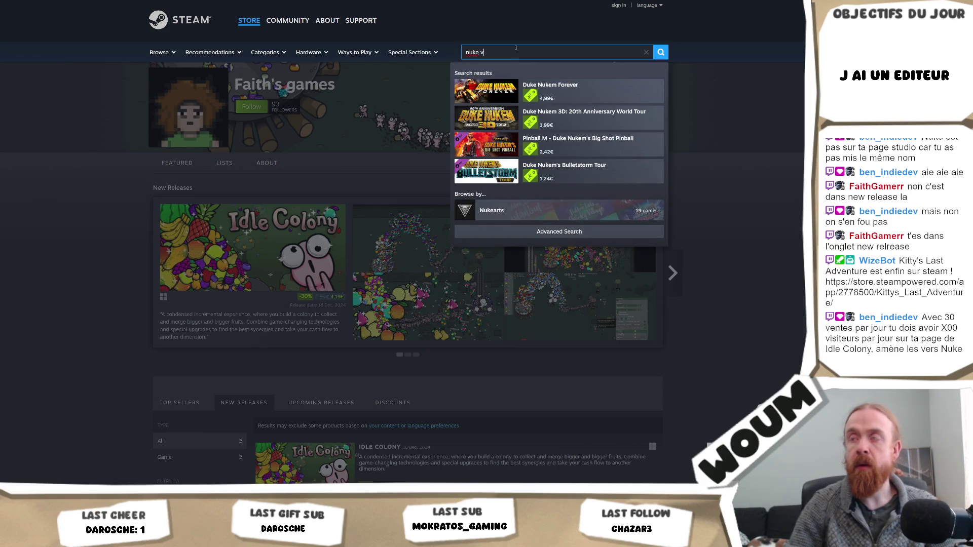
pyautogui.click(552, 90)
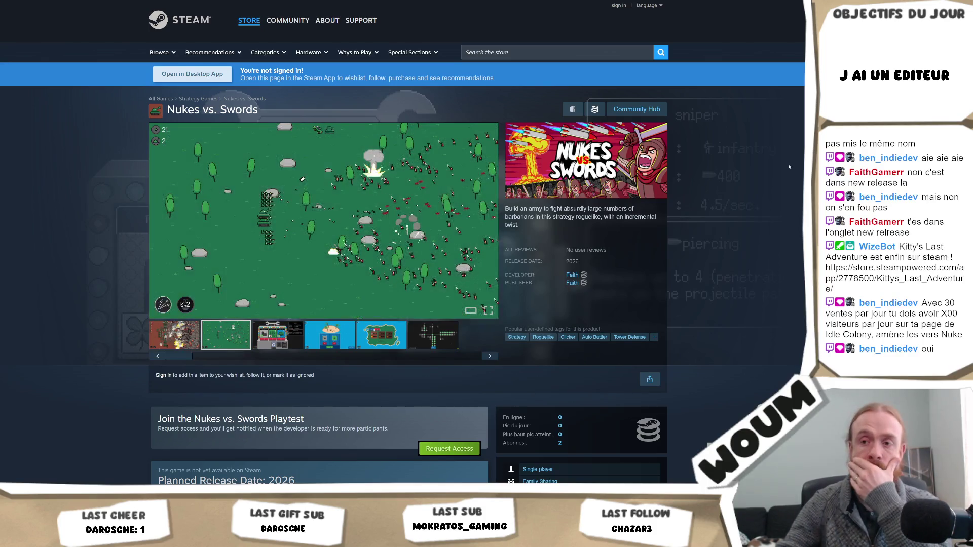
pyautogui.scroll(-2, 788, 168)
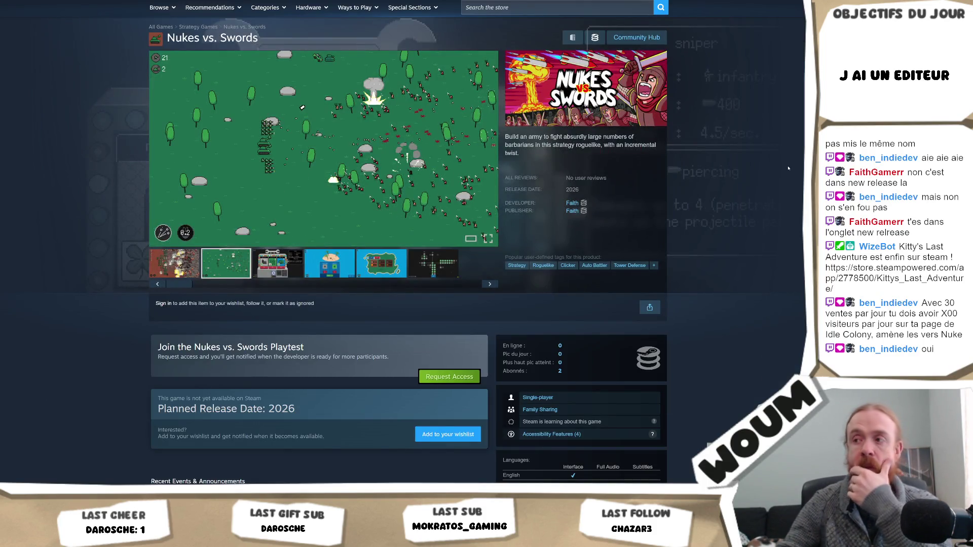
pyautogui.scroll(-2, 788, 168)
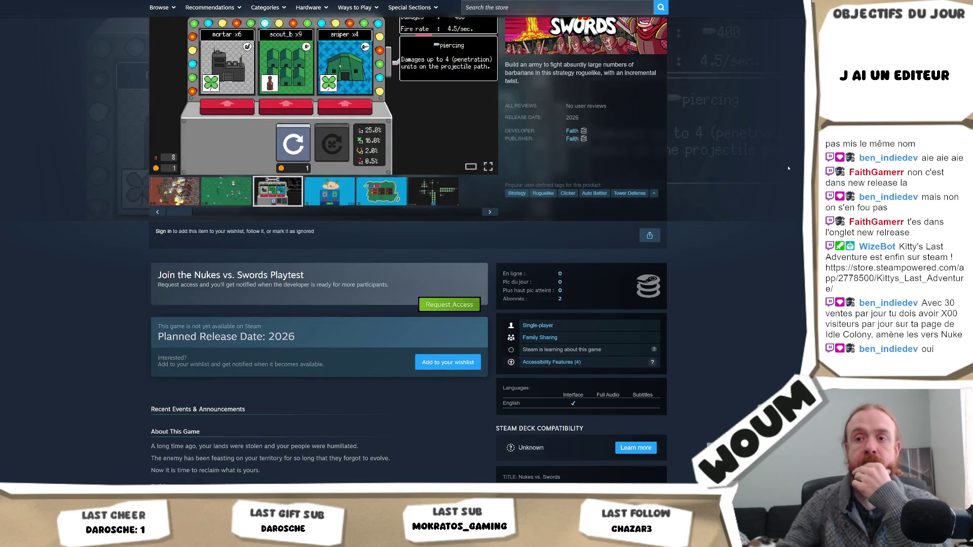
pyautogui.scroll(4, 788, 168)
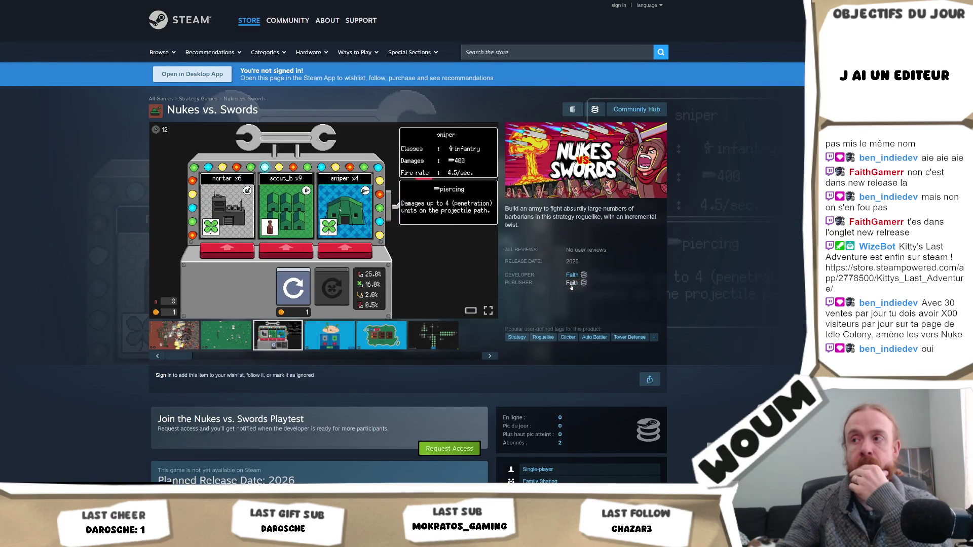
pyautogui.click(572, 283)
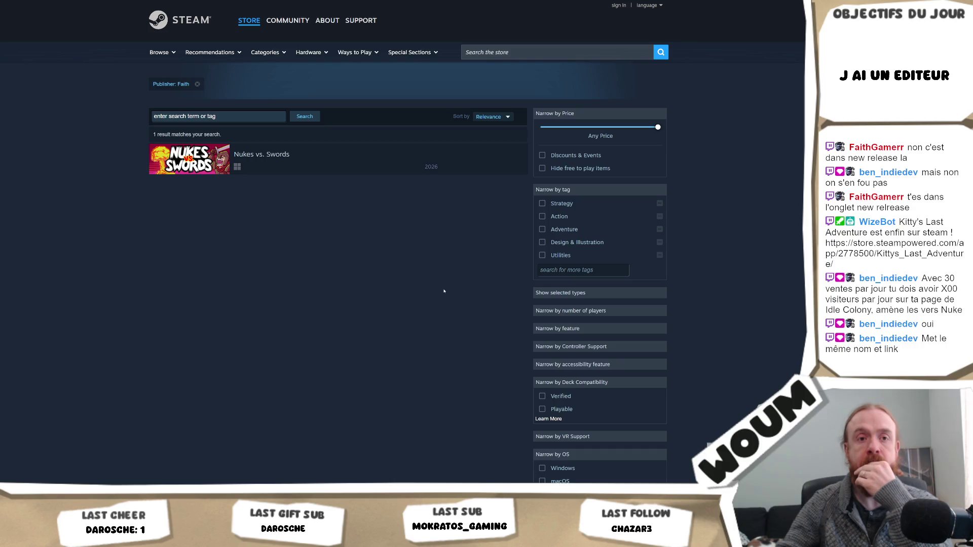
pyautogui.hotkey('alt', 'Left')
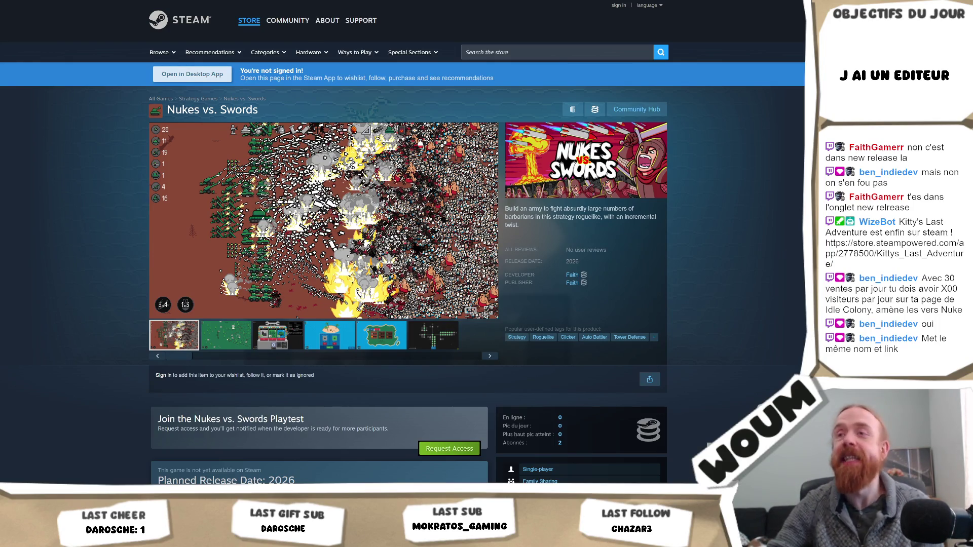
pyautogui.hotkey('alt', 'Tab')
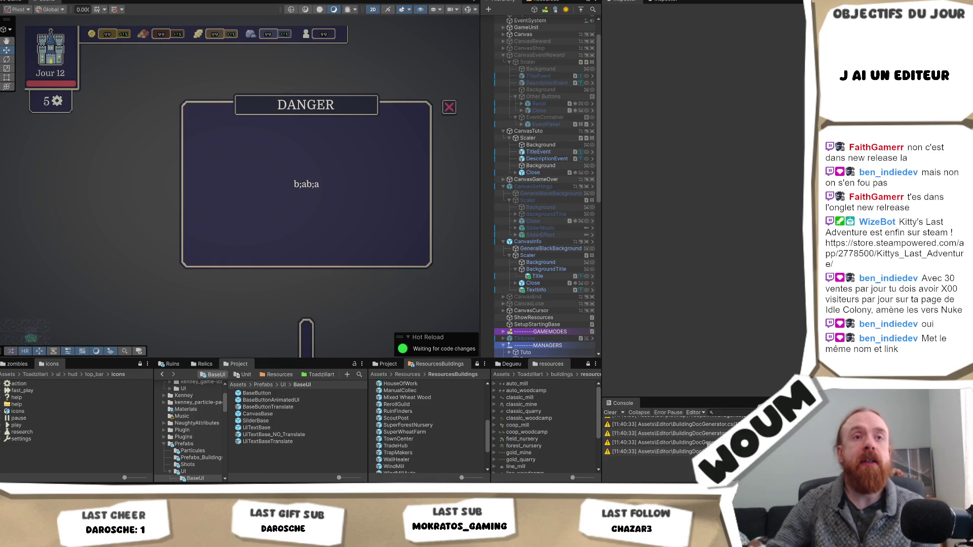
pyautogui.scroll(-1, 324, 193)
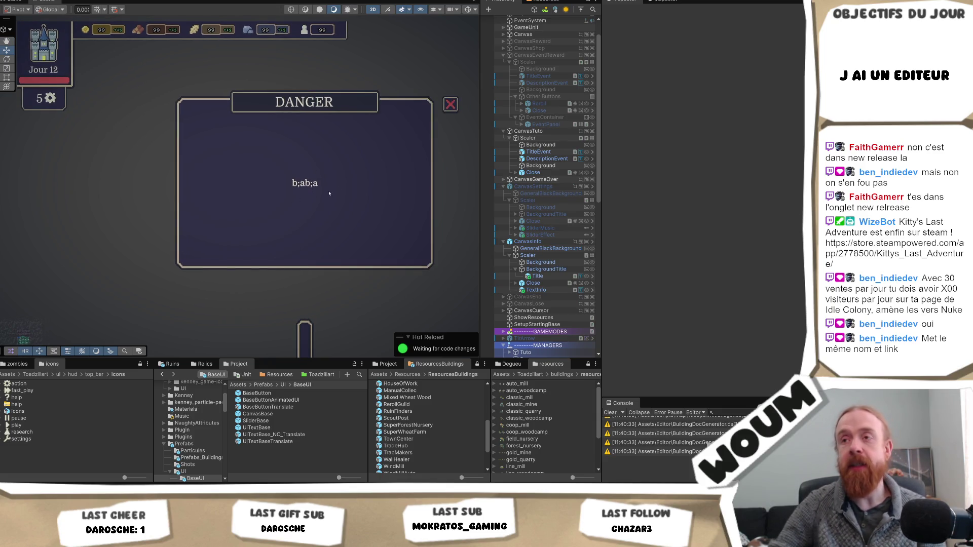
pyautogui.scroll(2, 298, 202)
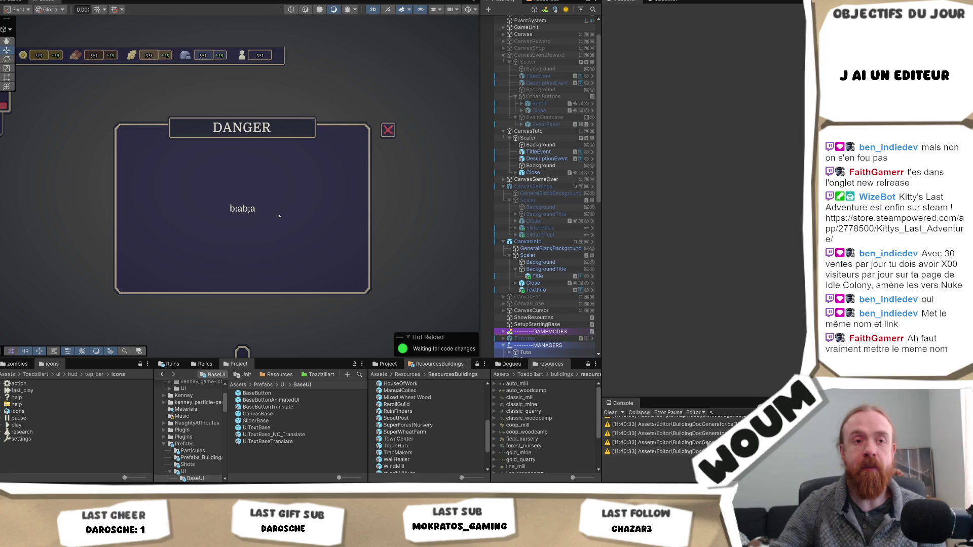
pyautogui.scroll(-1, 278, 217)
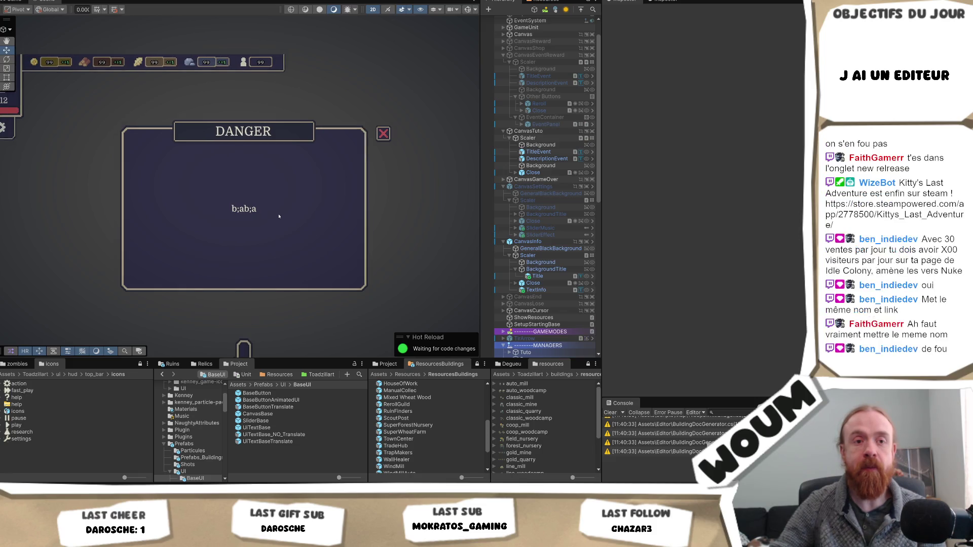
pyautogui.scroll(-1, 278, 217)
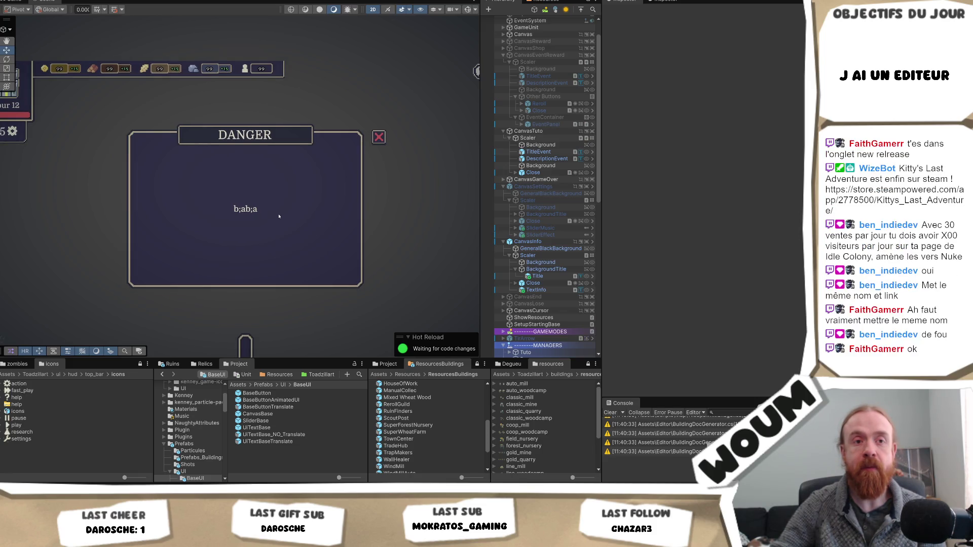
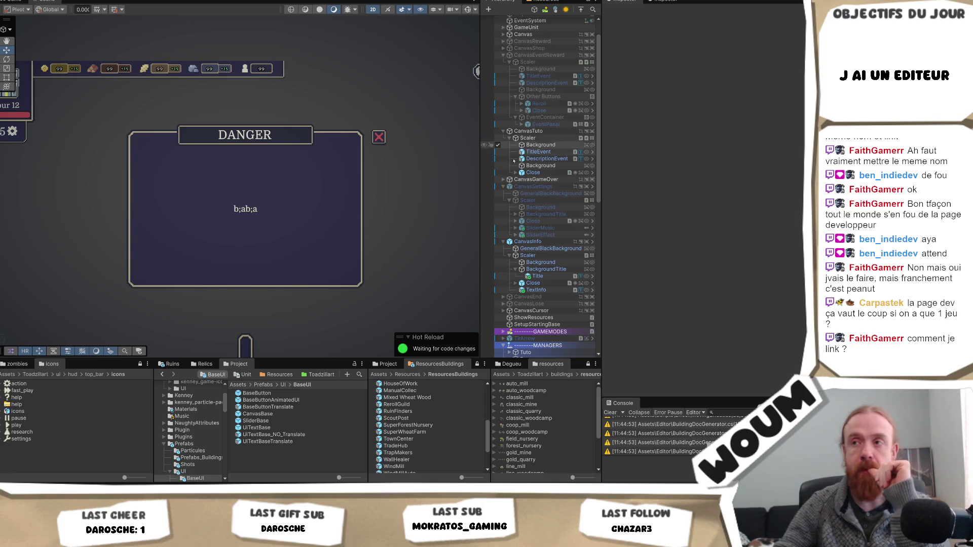
# Search the project assets for 'Settings' and locate the SettingsLikePanel script.
pyautogui.scroll(-3, 543, 289)
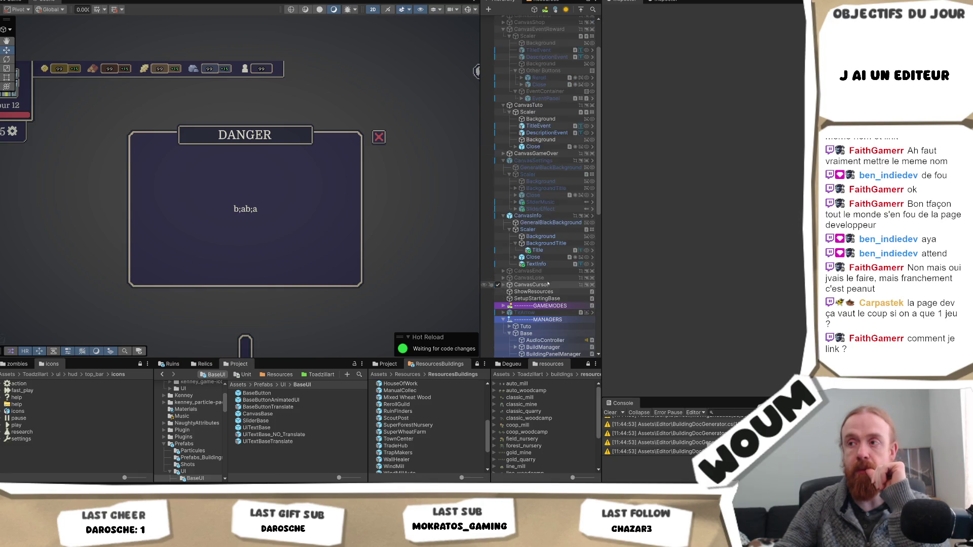
pyautogui.scroll(-2, 553, 272)
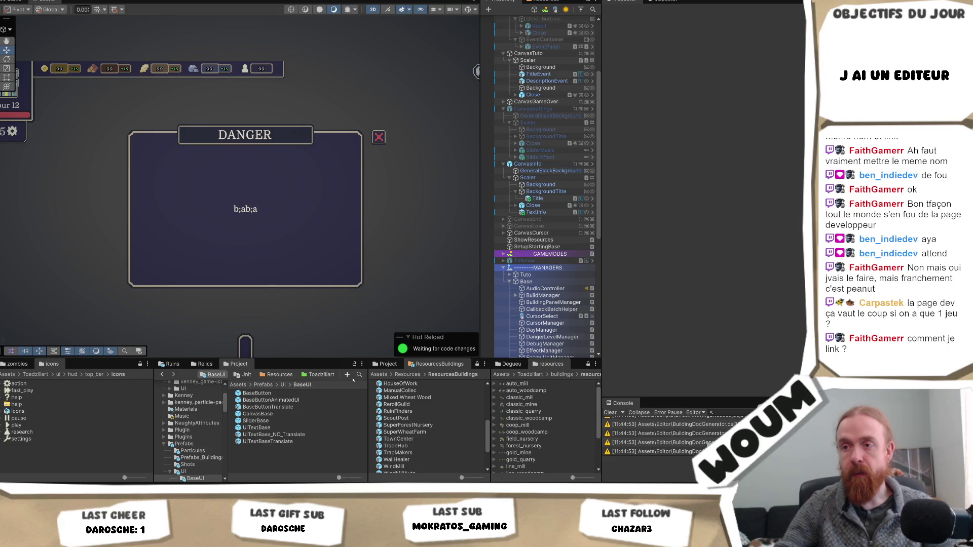
pyautogui.click(360, 374)
pyautogui.write('Settings')
pyautogui.scroll(-3, 310, 420)
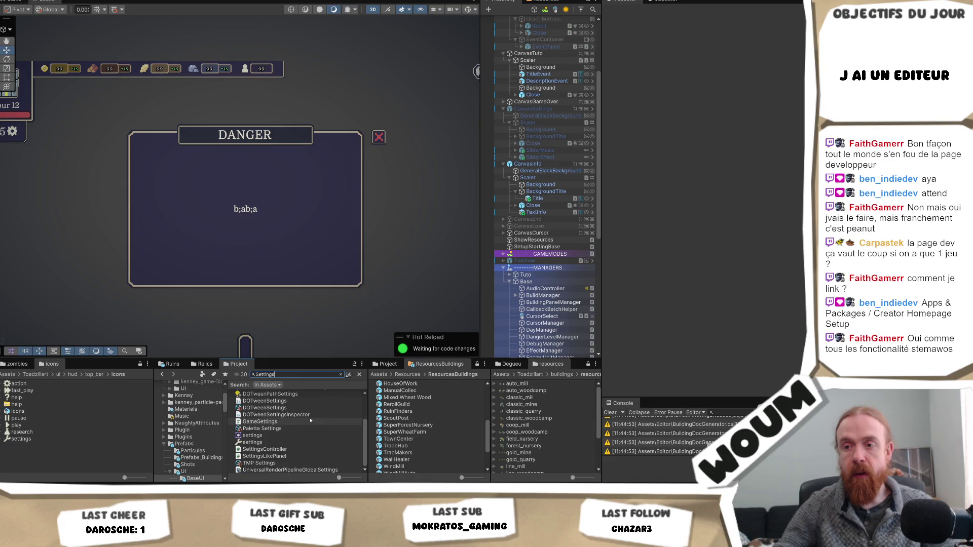
pyautogui.click(296, 457)
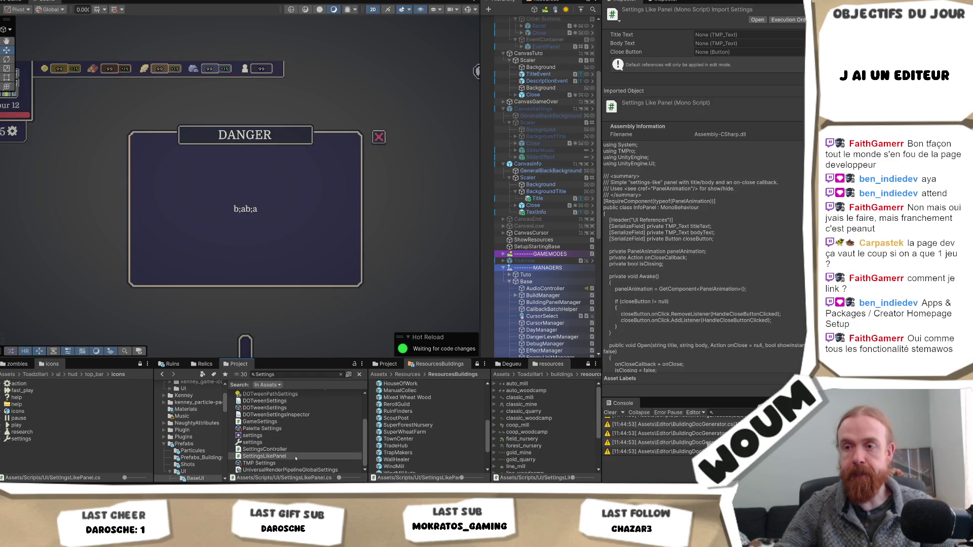
pyautogui.click(297, 461)
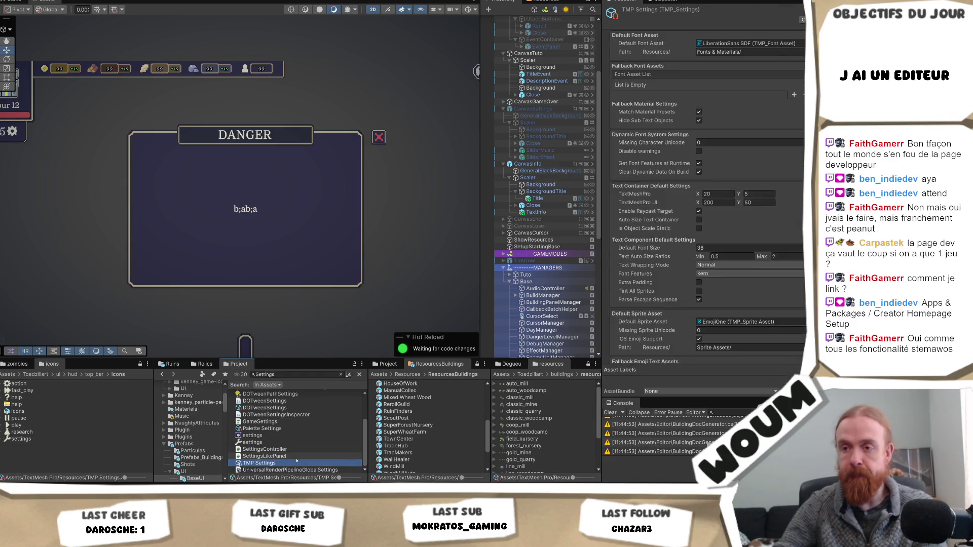
pyautogui.click(296, 456)
# Clear the search and rename SettingsLikePanel to InfoPanel in its scripts folder.
pyautogui.click(291, 375)
pyautogui.press('BackSpace')
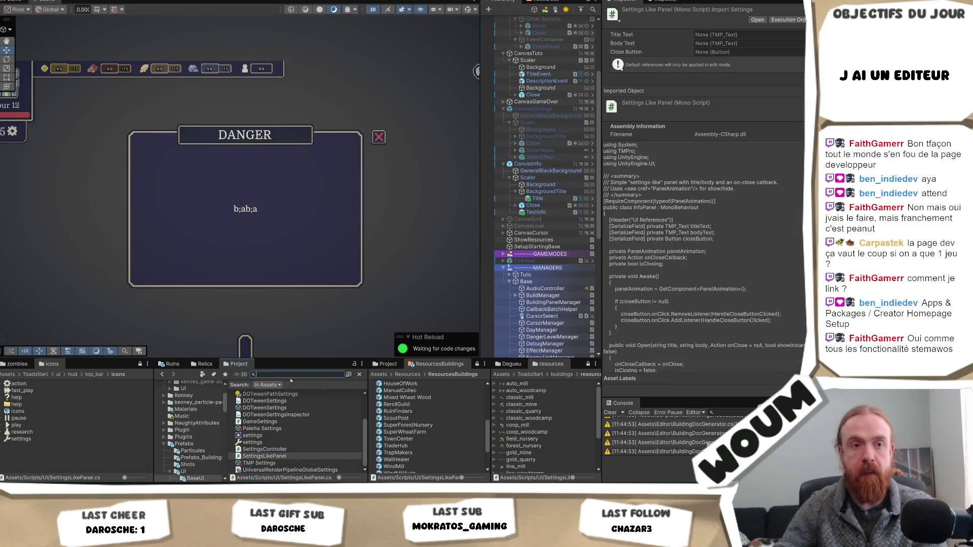
pyautogui.click(287, 432)
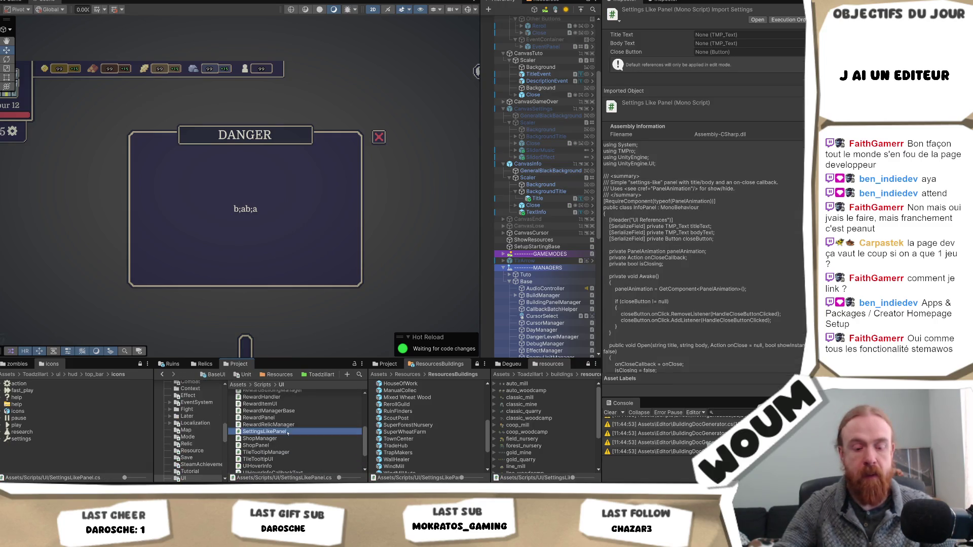
pyautogui.write('InfoPanel')
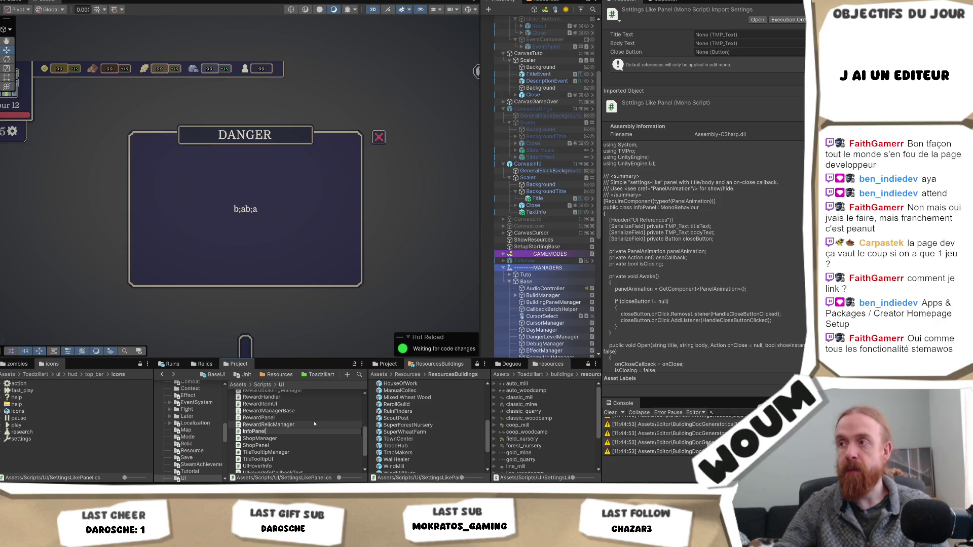
pyautogui.press('Return')
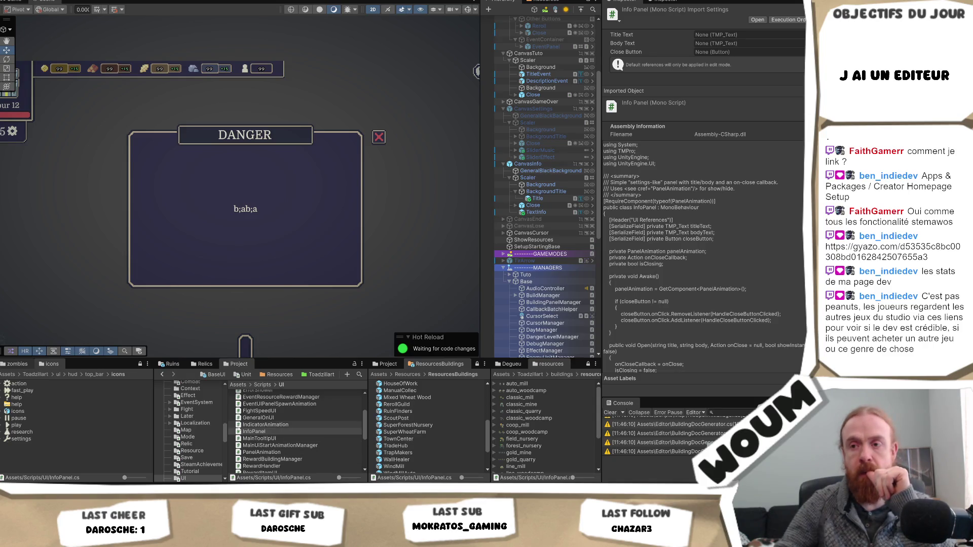
# After recompiling, select the InfoPanel script, now shown as Info Panel (Mono Script).
pyautogui.click(259, 433)
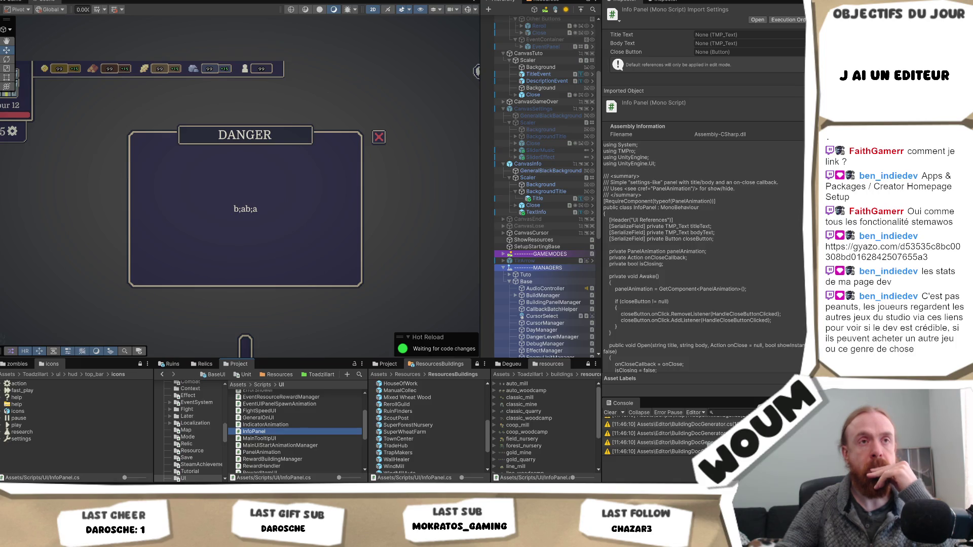
pyautogui.hotkey('alt', 'Tab')
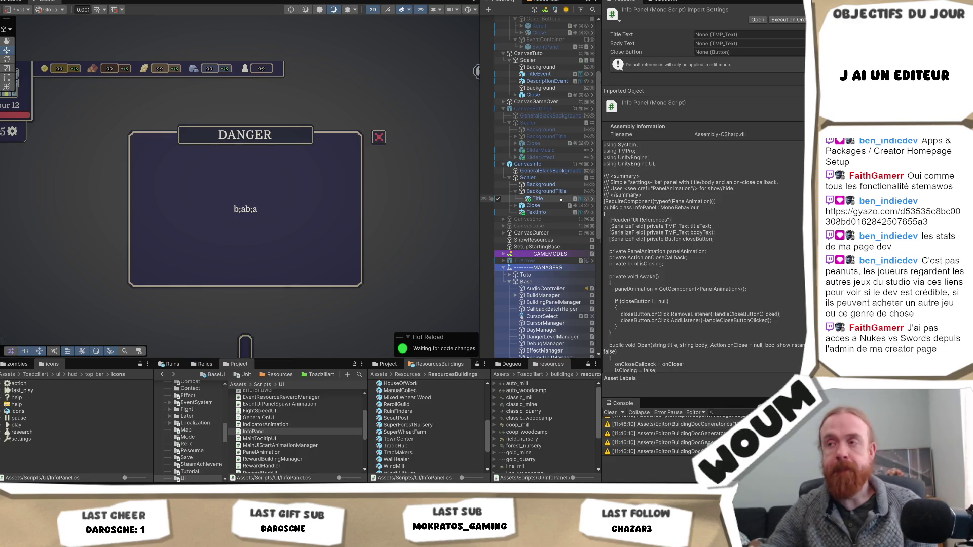
# Select the CanvasInfo object in the Hierarchy.
pyautogui.scroll(-5, 562, 199)
pyautogui.scroll(-3, 561, 200)
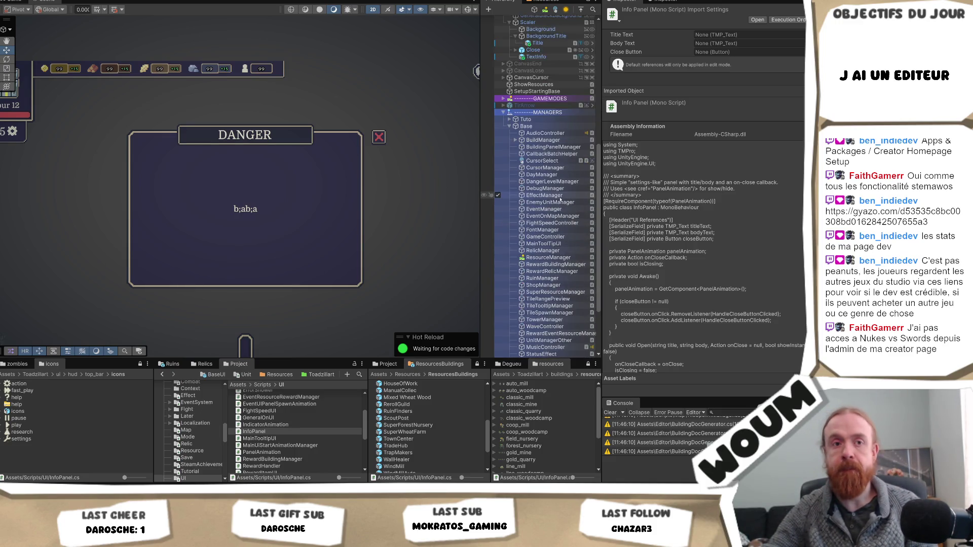
pyautogui.scroll(12, 560, 200)
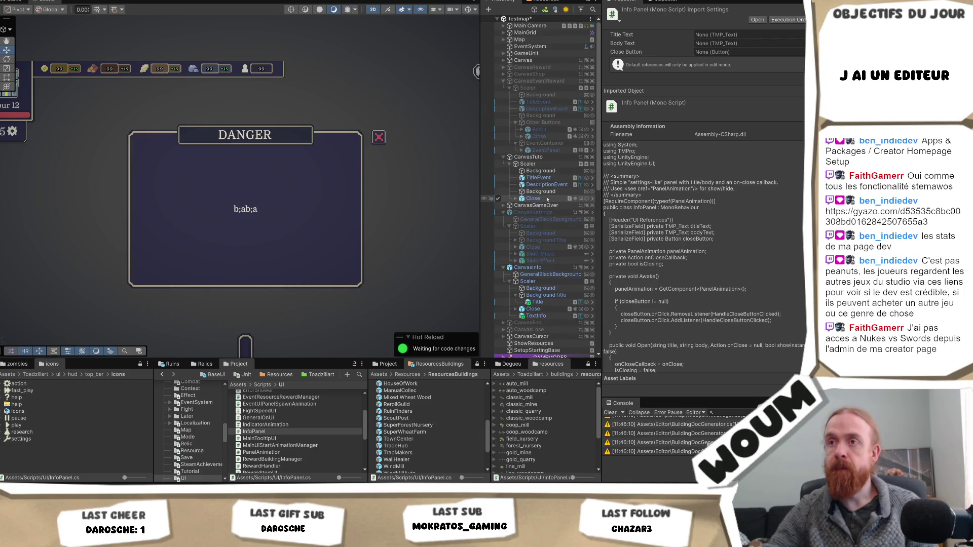
pyautogui.keyDown('ctrl'); pyautogui.click(538, 199); pyautogui.keyUp('ctrl')
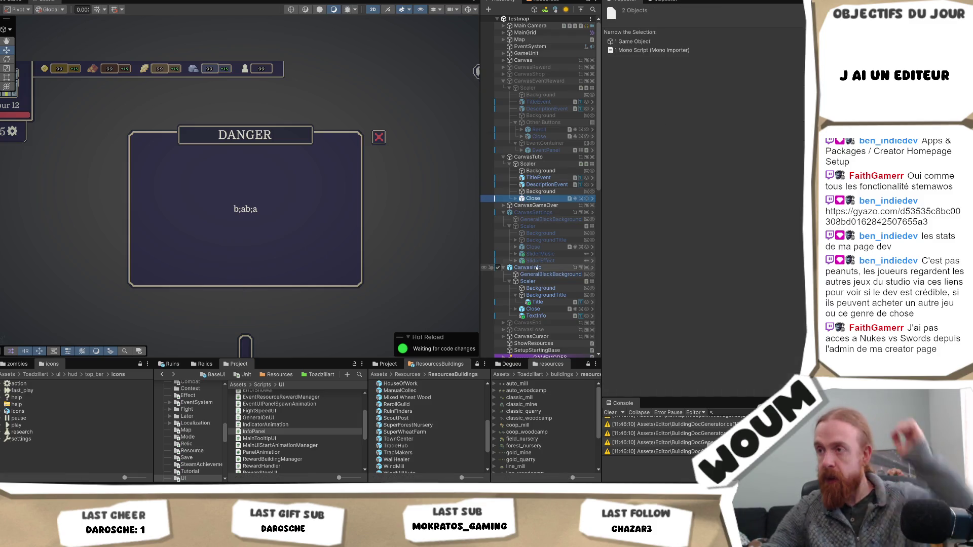
pyautogui.click(536, 268)
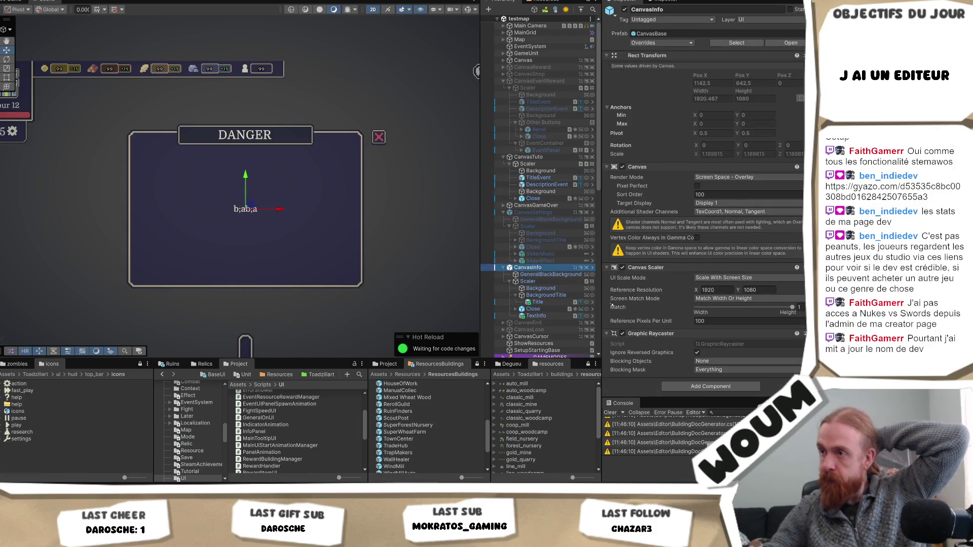
# Add a Panel Animation component to CanvasInfo, inspect it, then undo it and select Scaler.
pyautogui.click(687, 388)
pyautogui.write('Pane')
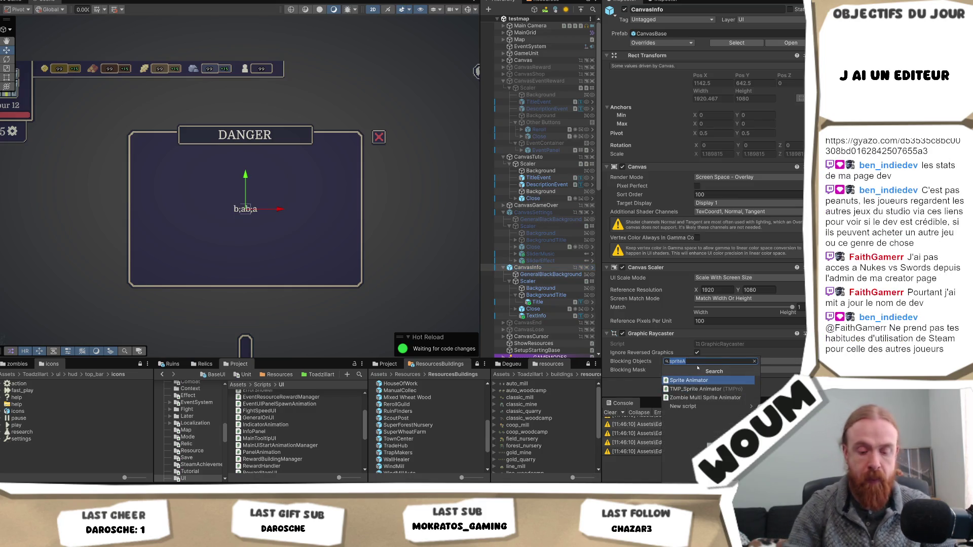
pyautogui.write('l')
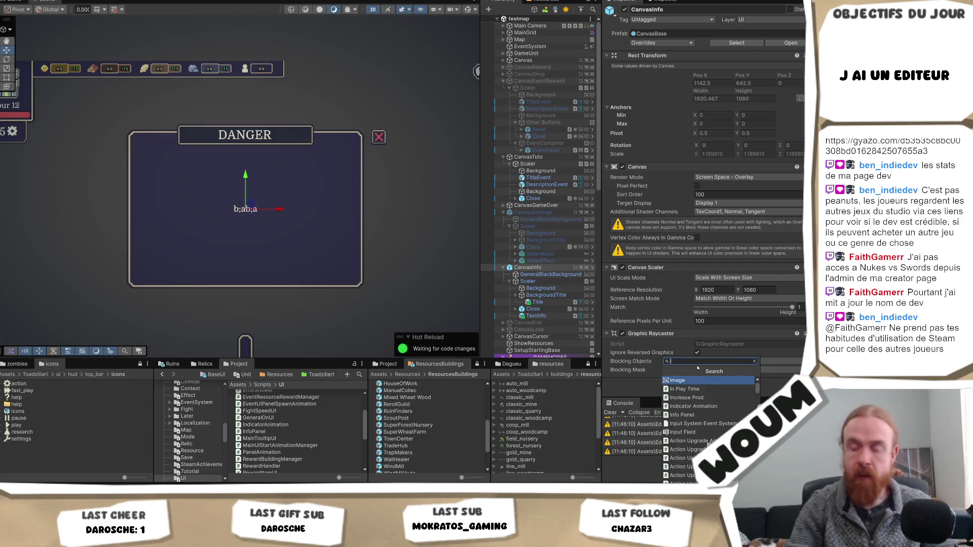
pyautogui.press('Return')
pyautogui.scroll(-5, 709, 358)
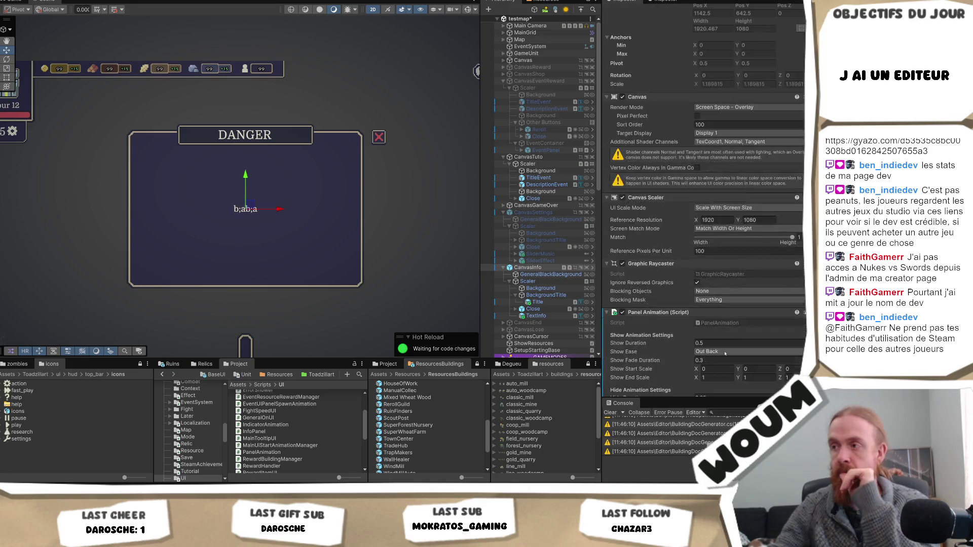
pyautogui.scroll(-1, 721, 344)
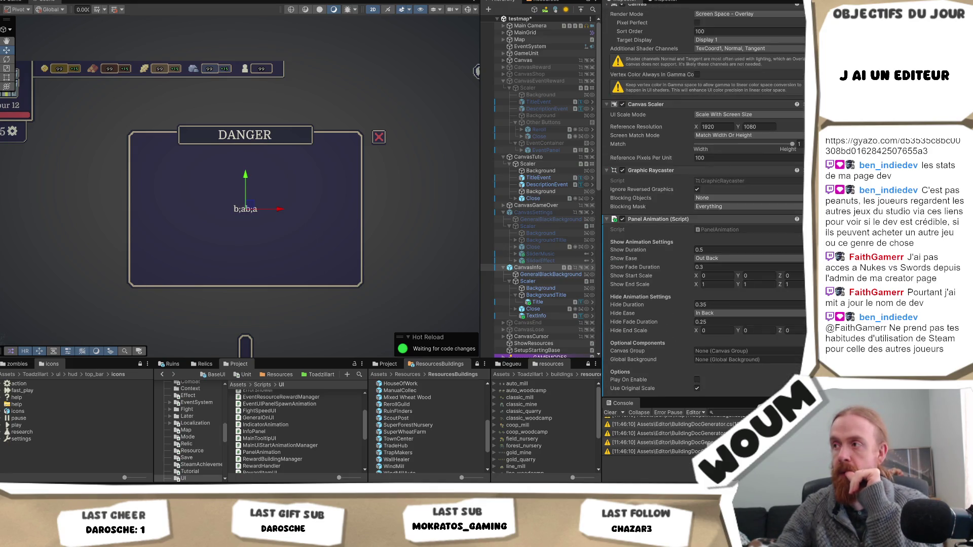
pyautogui.hotkey('ctrl', 'z')
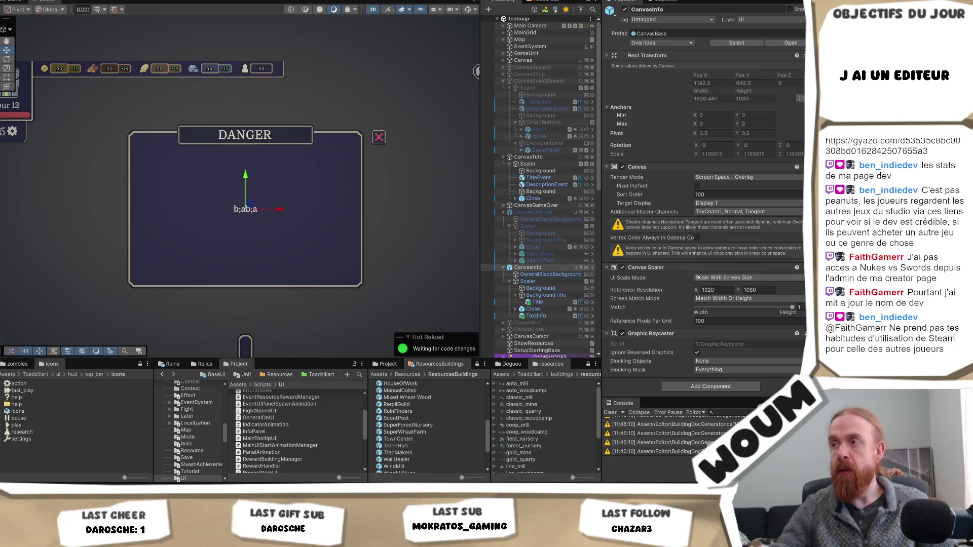
pyautogui.click(539, 282)
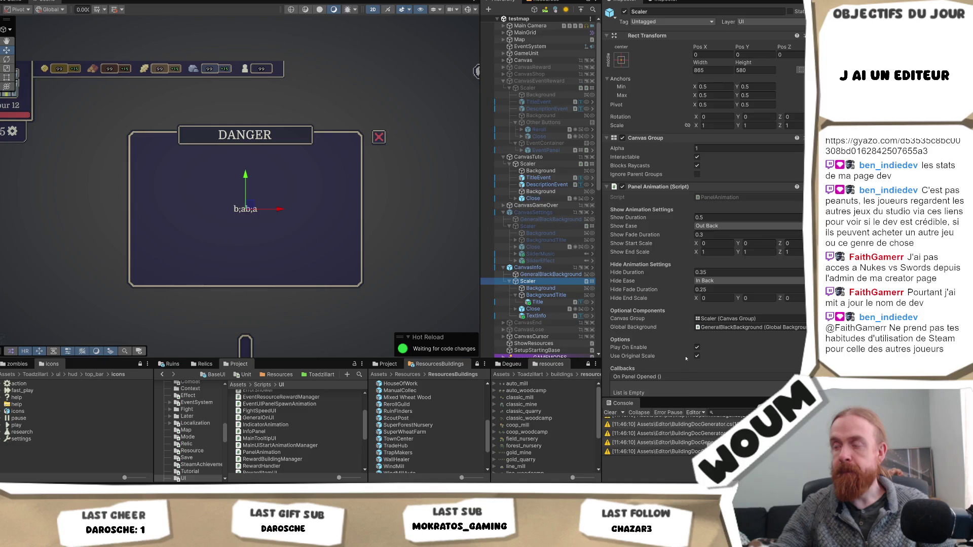
# Review Scaler's Panel Animation: 0.5 Out Back show, 0.35 In Back hide, Play On Enable.
pyautogui.scroll(-3, 685, 360)
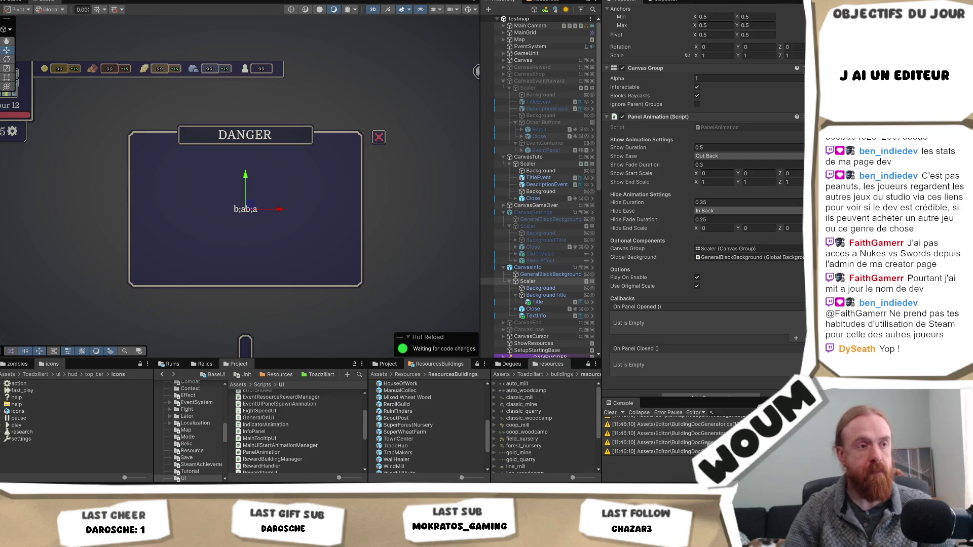
pyautogui.click(528, 281)
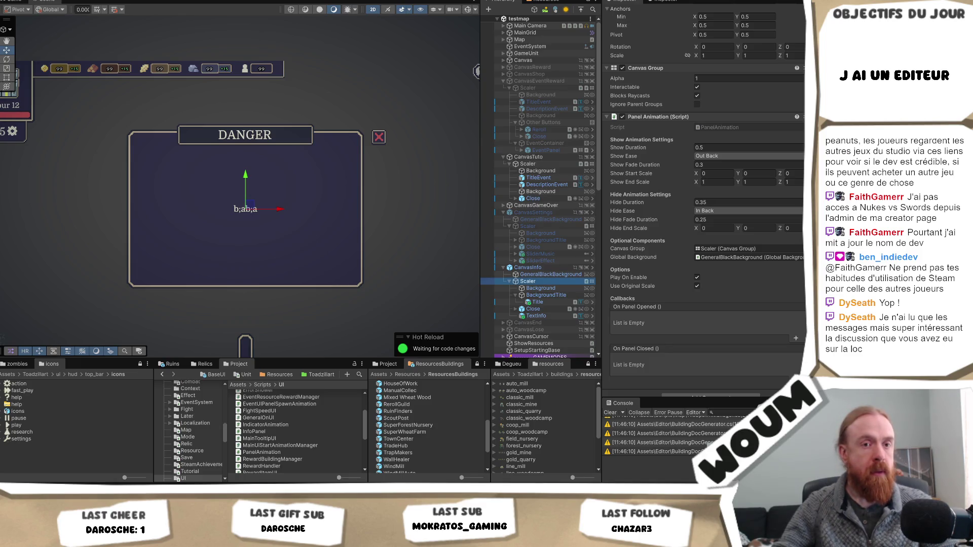